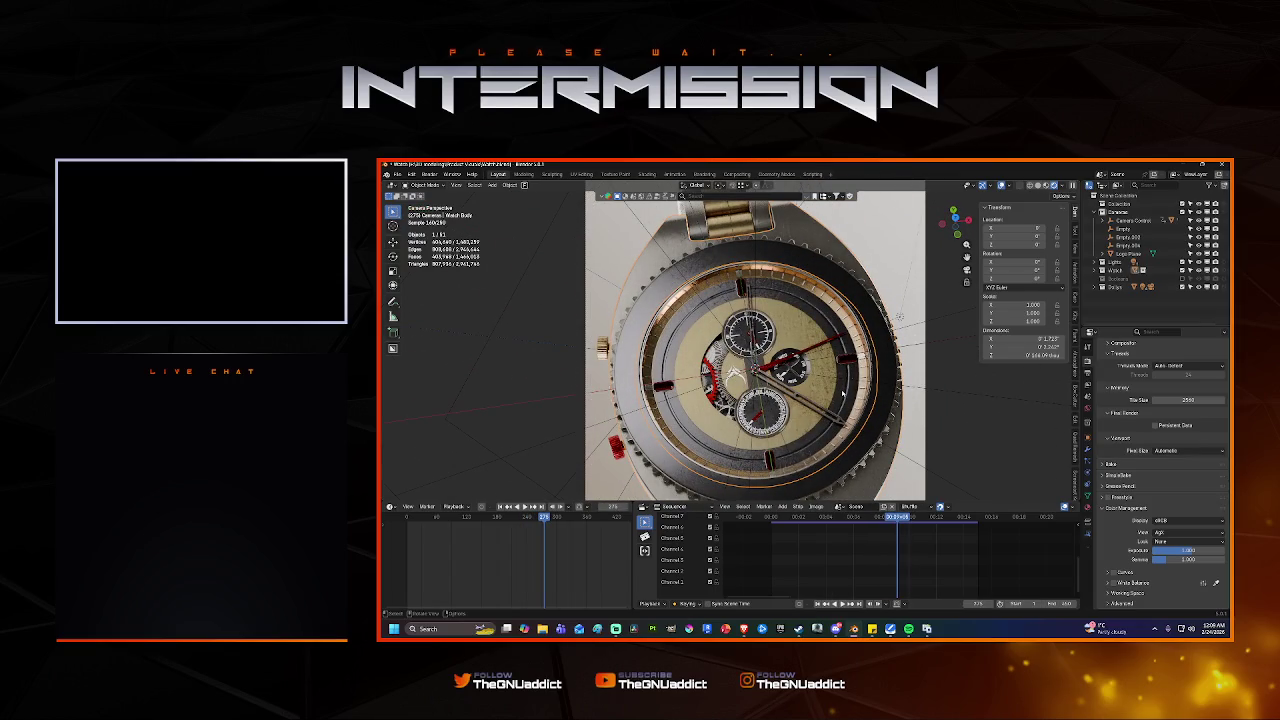
# Change the Light Paths Glossy bounce limit and play the animation back to about frame 218.
pyautogui.scroll(4, 1170, 478)
pyautogui.scroll(4, 1170, 478)
pyautogui.scroll(4, 1170, 477)
pyautogui.scroll(4, 1170, 476)
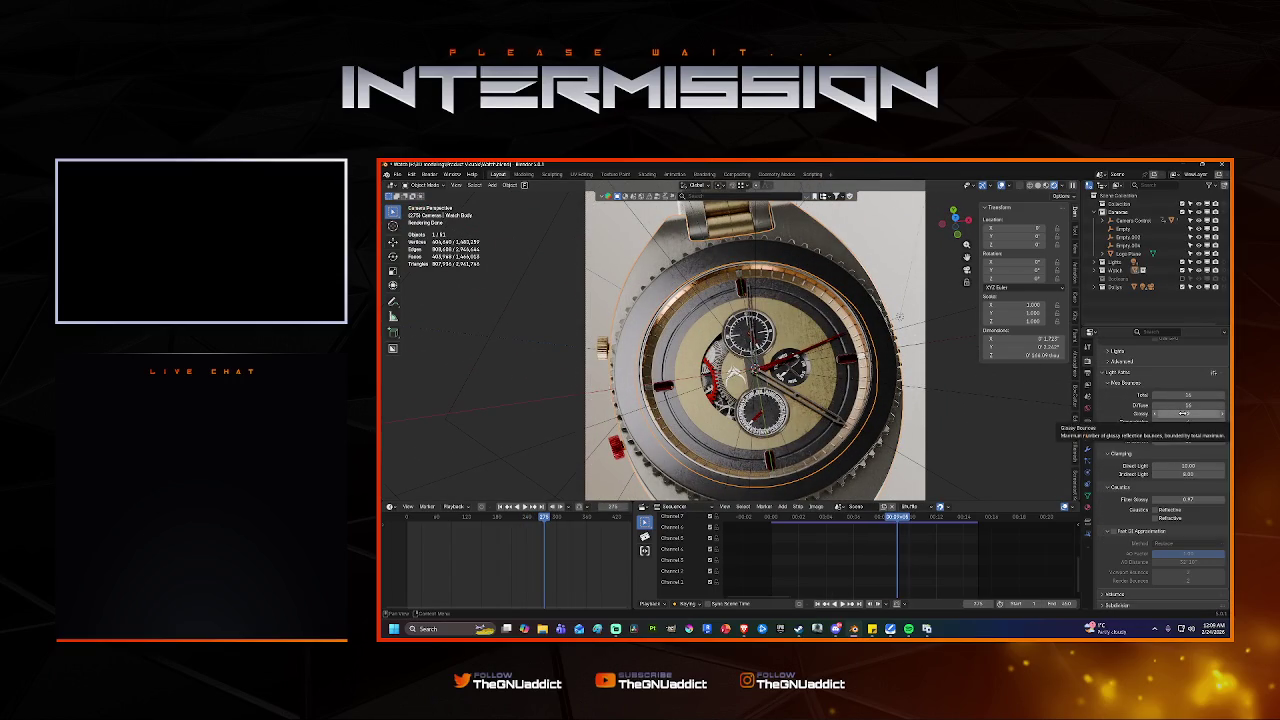
pyautogui.scroll(1, 1180, 412)
pyautogui.click(1184, 430)
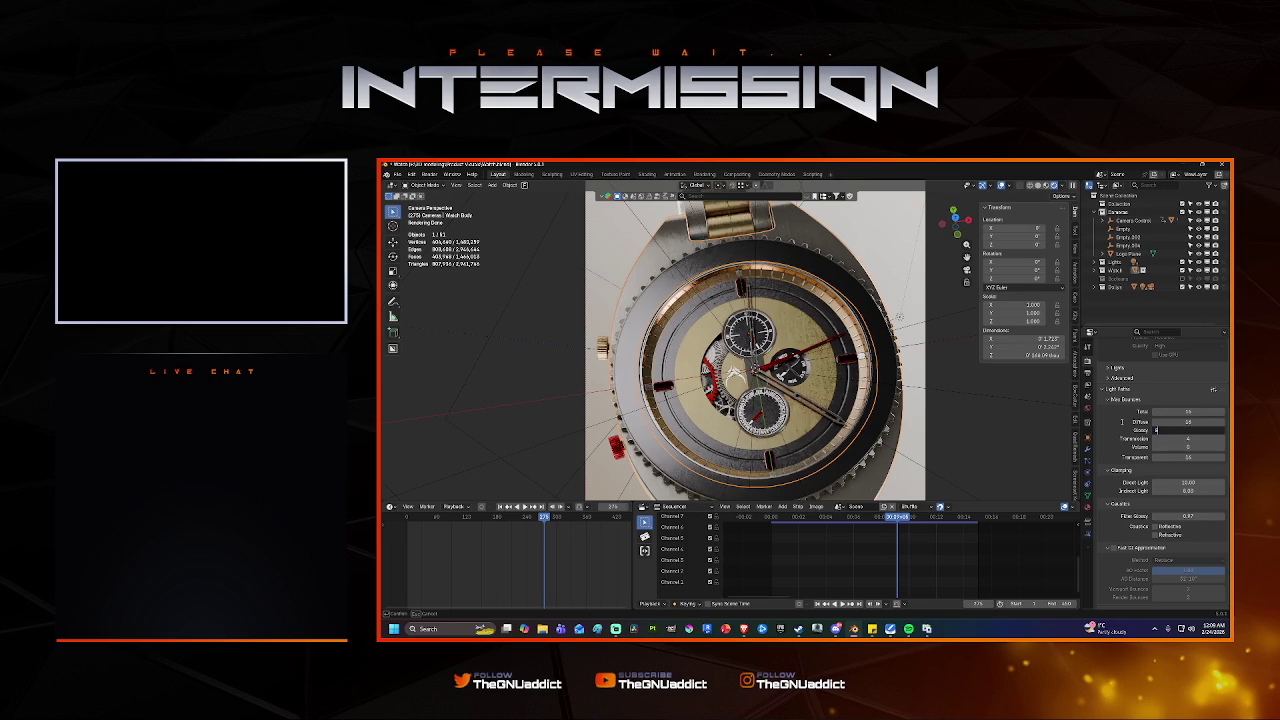
pyautogui.press('Return')
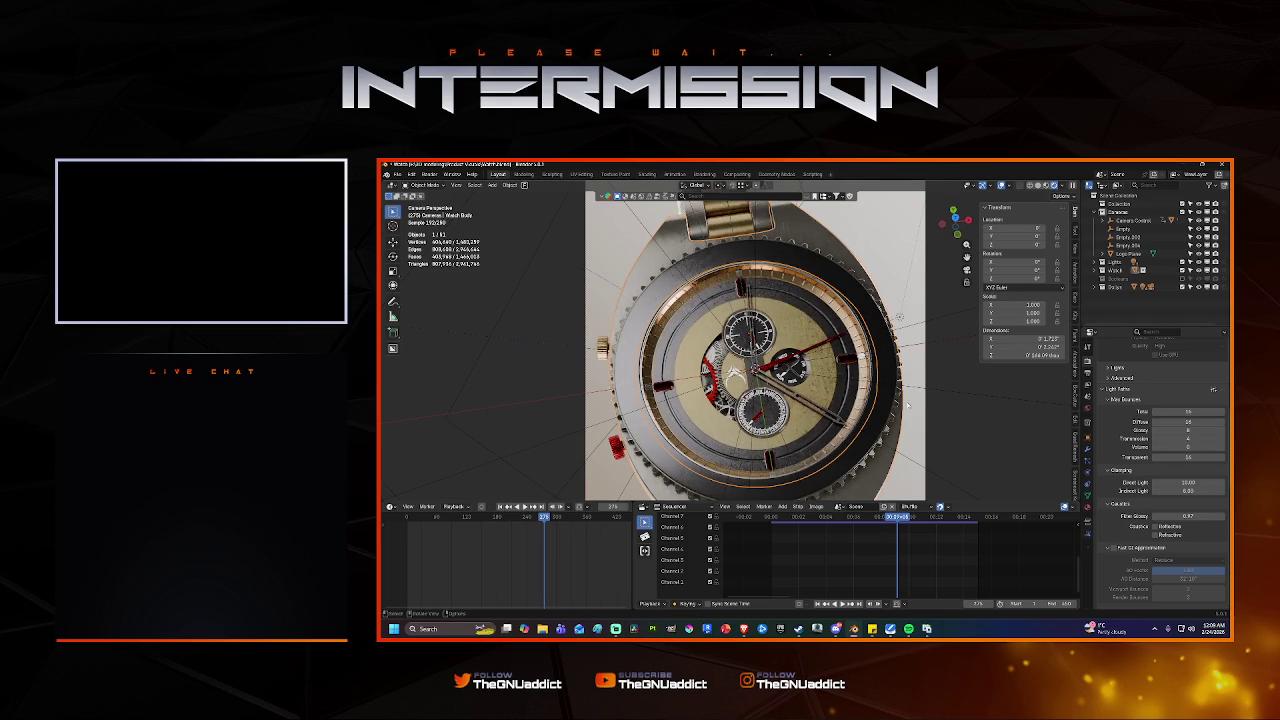
pyautogui.hotkey('shift', 'ctrl', 'space')
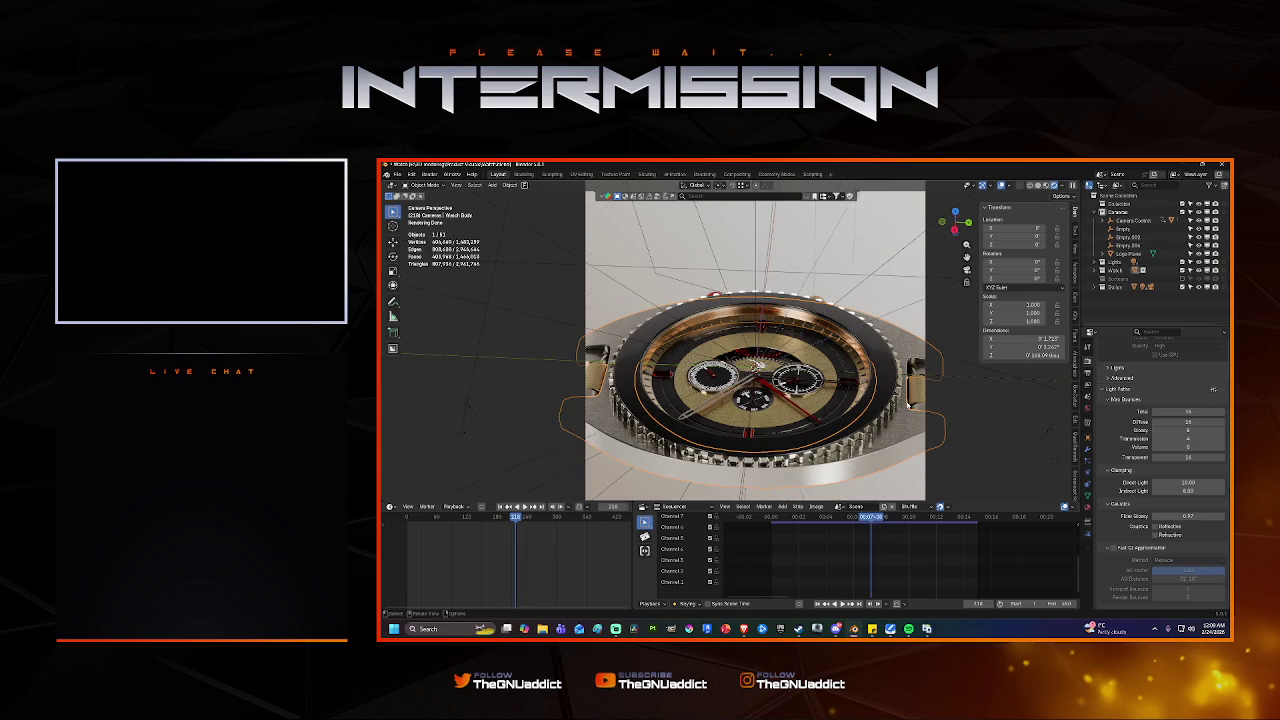
pyautogui.click(1160, 430)
# Set the Glossy bounce limit to 4 and the Transparent bounce limit to 8.
pyautogui.press('BackSpace')
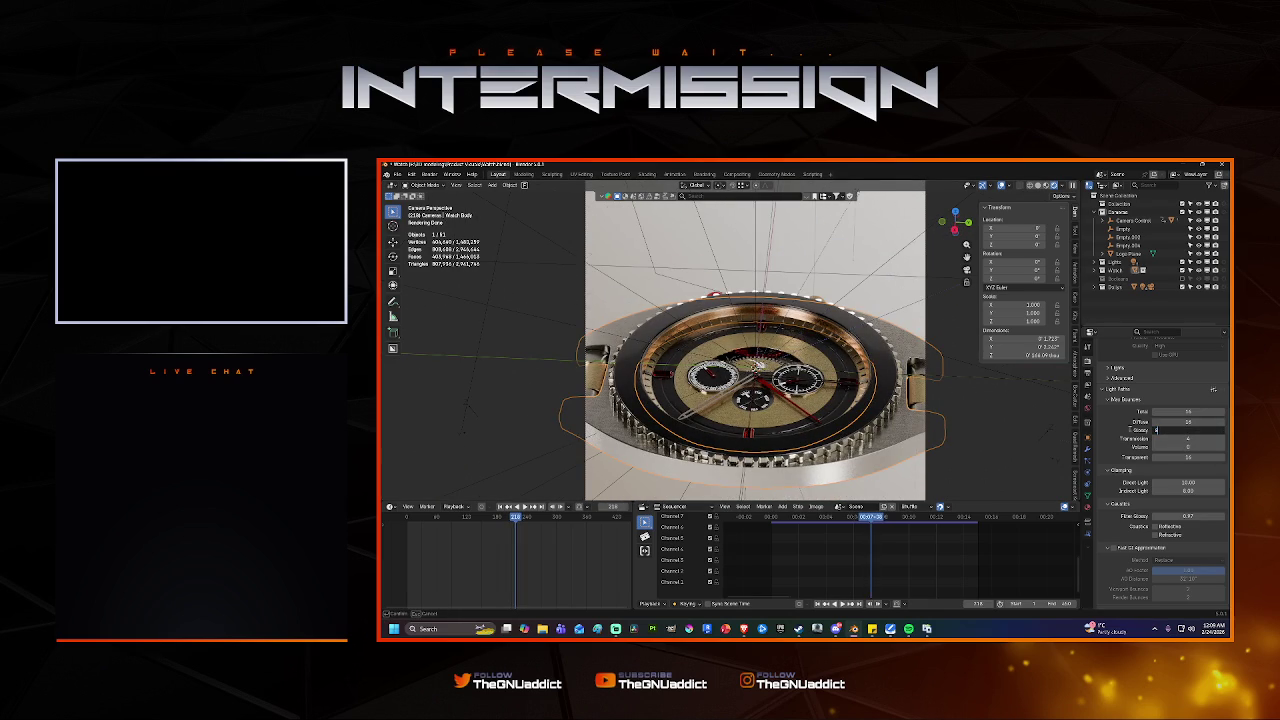
pyautogui.press('Return')
pyautogui.click(1178, 430)
pyautogui.write('4')
pyautogui.press('Return')
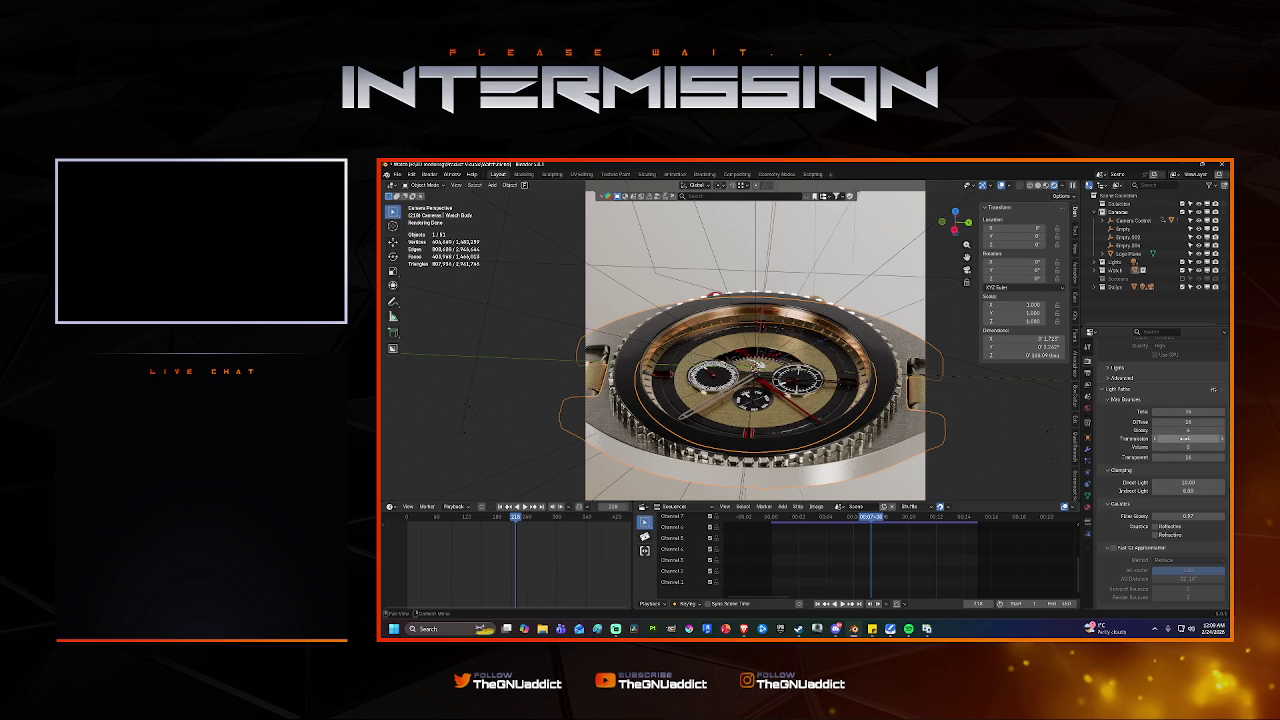
pyautogui.click(1160, 456)
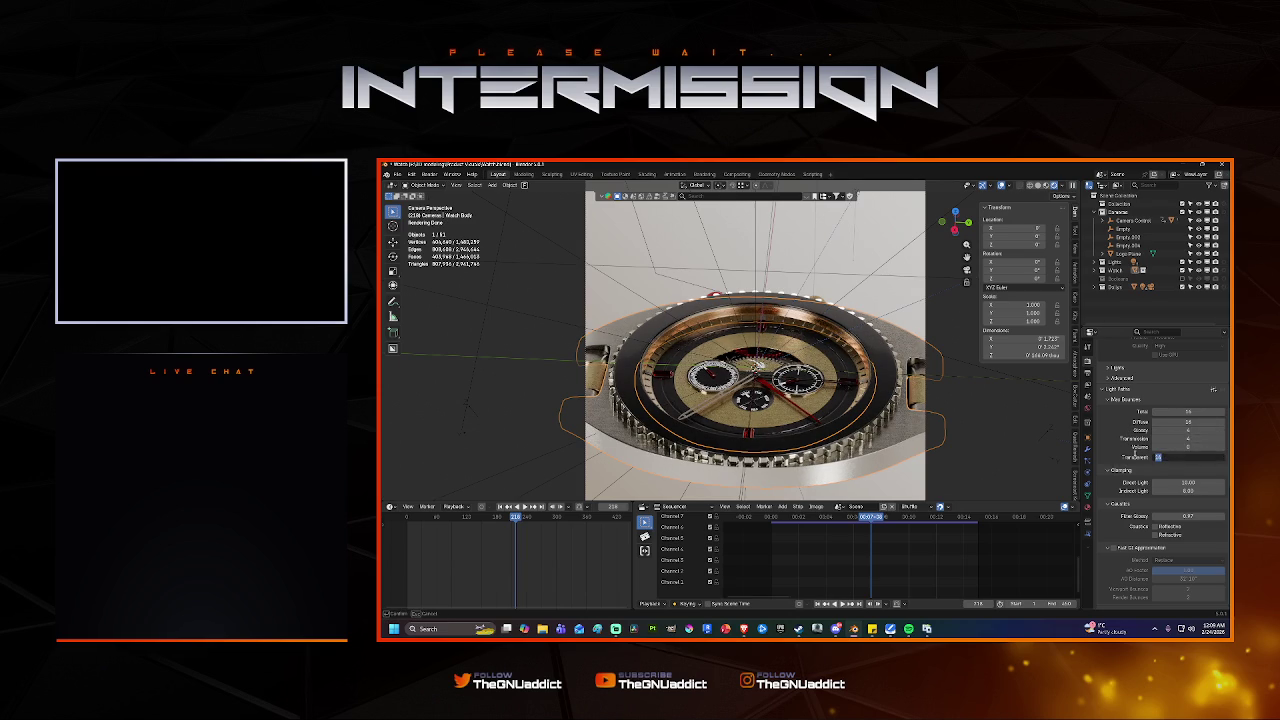
pyautogui.write('8')
pyautogui.press('Return')
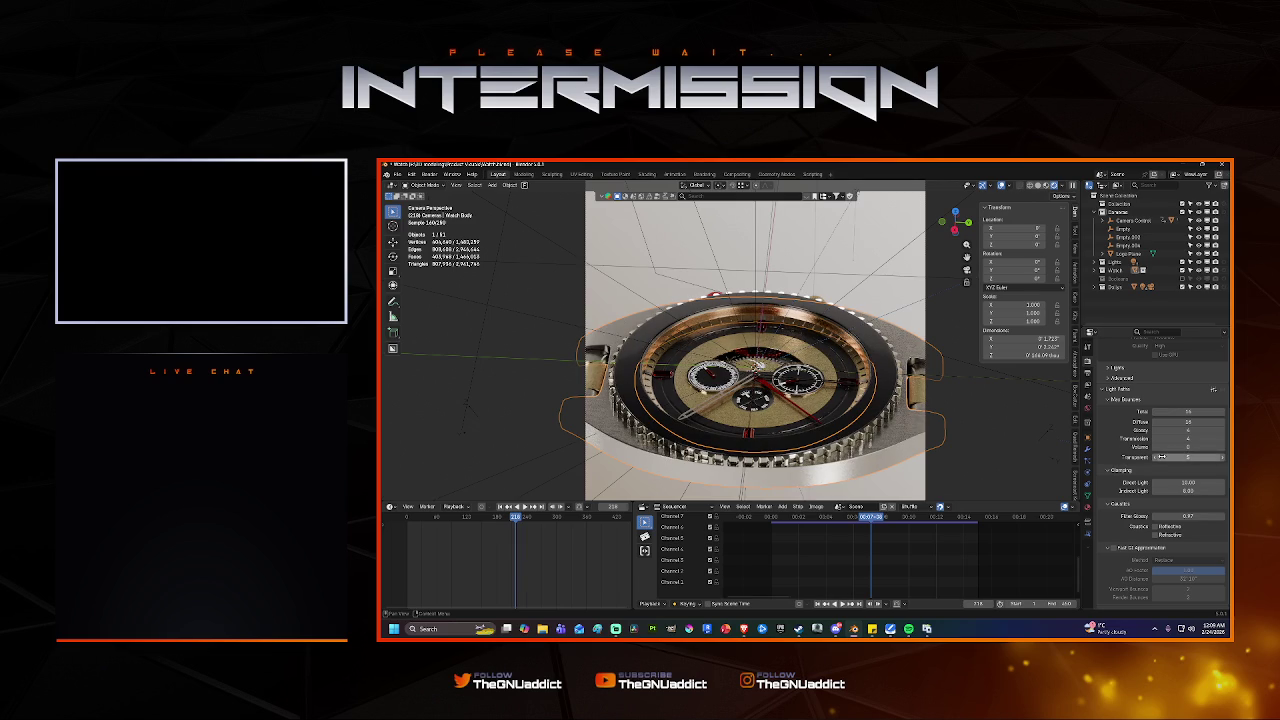
# Edit the Direct Light clamping value, briefly setting it to 0.00.
pyautogui.click(1185, 483)
pyautogui.write('0')
pyautogui.press('Return')
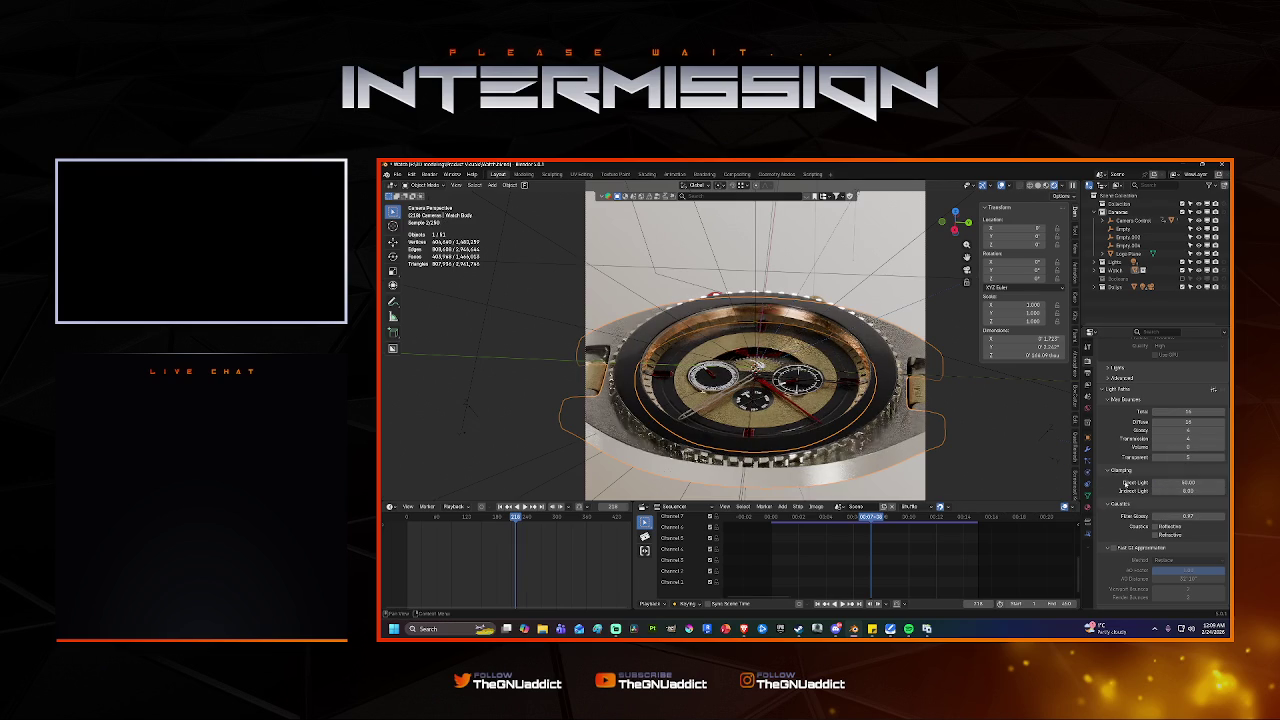
pyautogui.click(1180, 483)
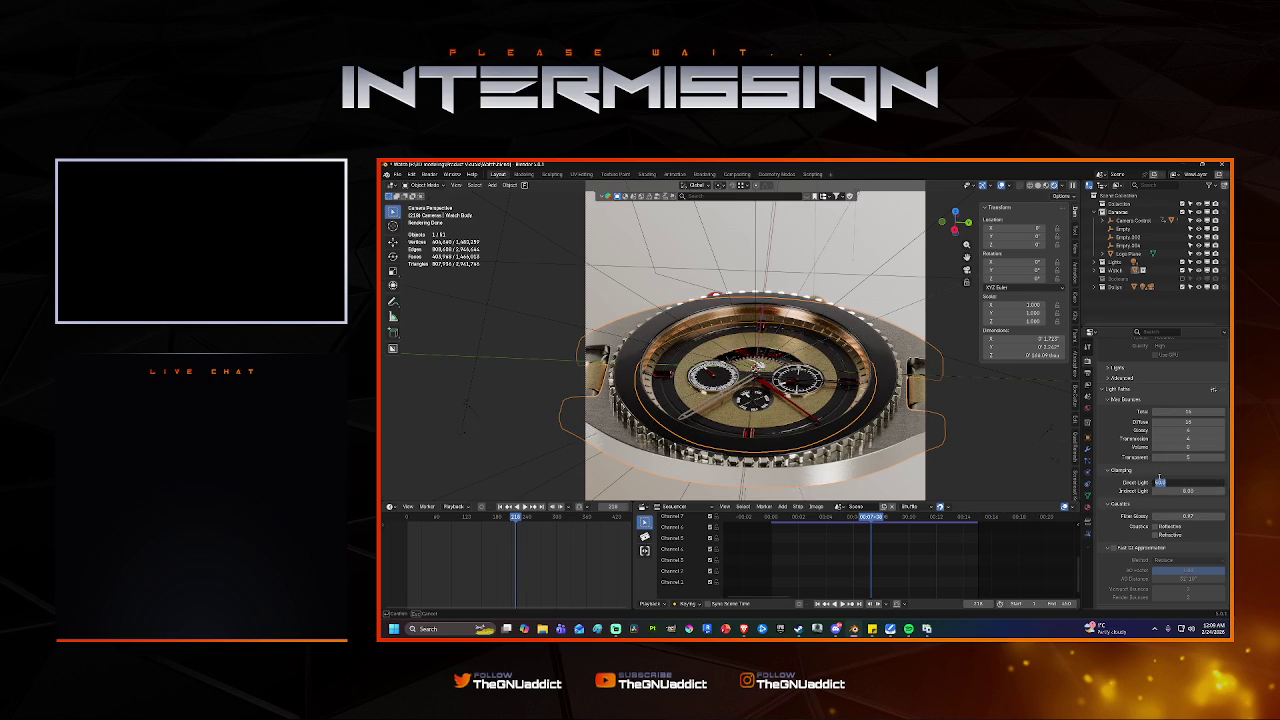
pyautogui.press('Return')
pyautogui.click(1162, 483)
pyautogui.press('Return')
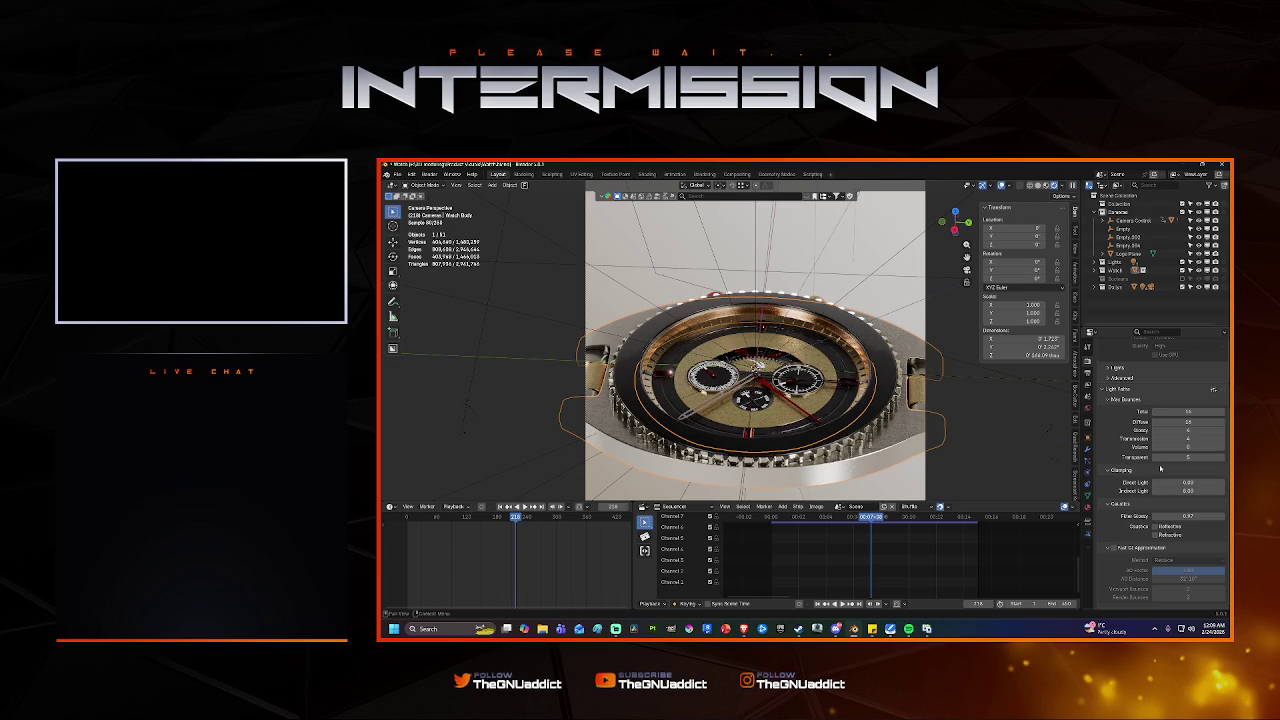
# Raise the Direct Light clamp to 200.00, then edit it to a higher value.
pyautogui.click(1168, 482)
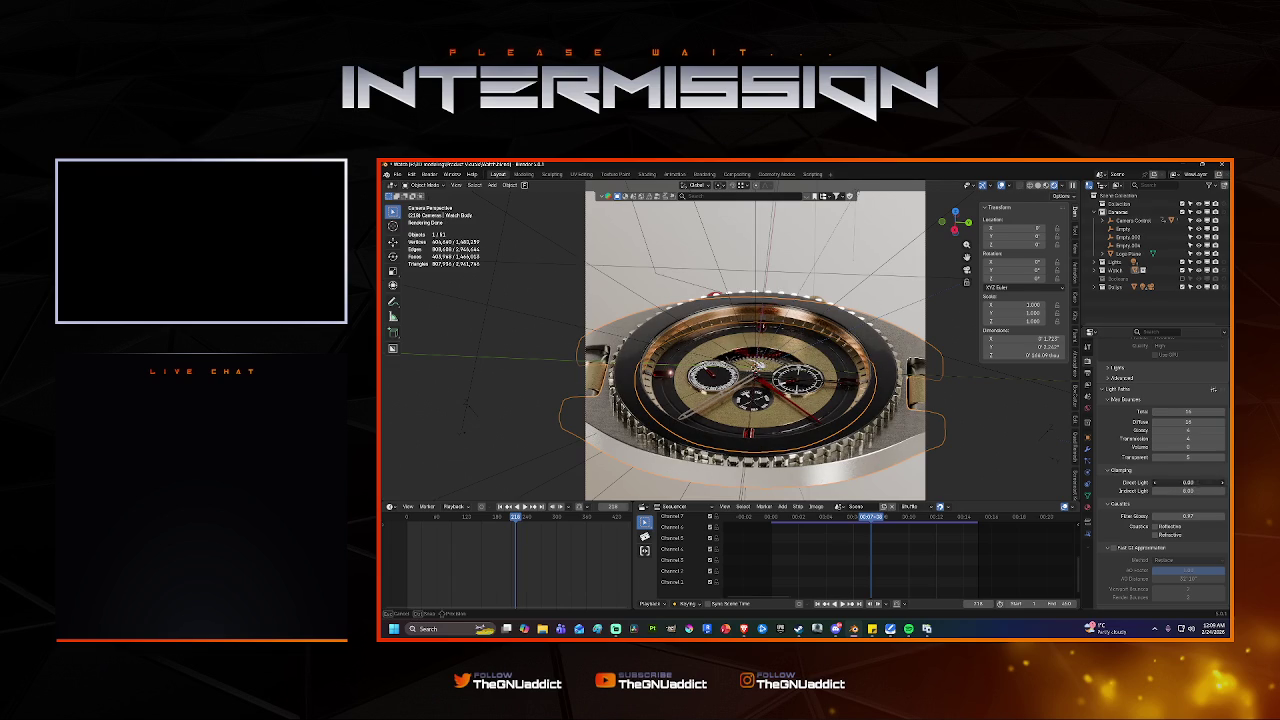
pyautogui.press('Return')
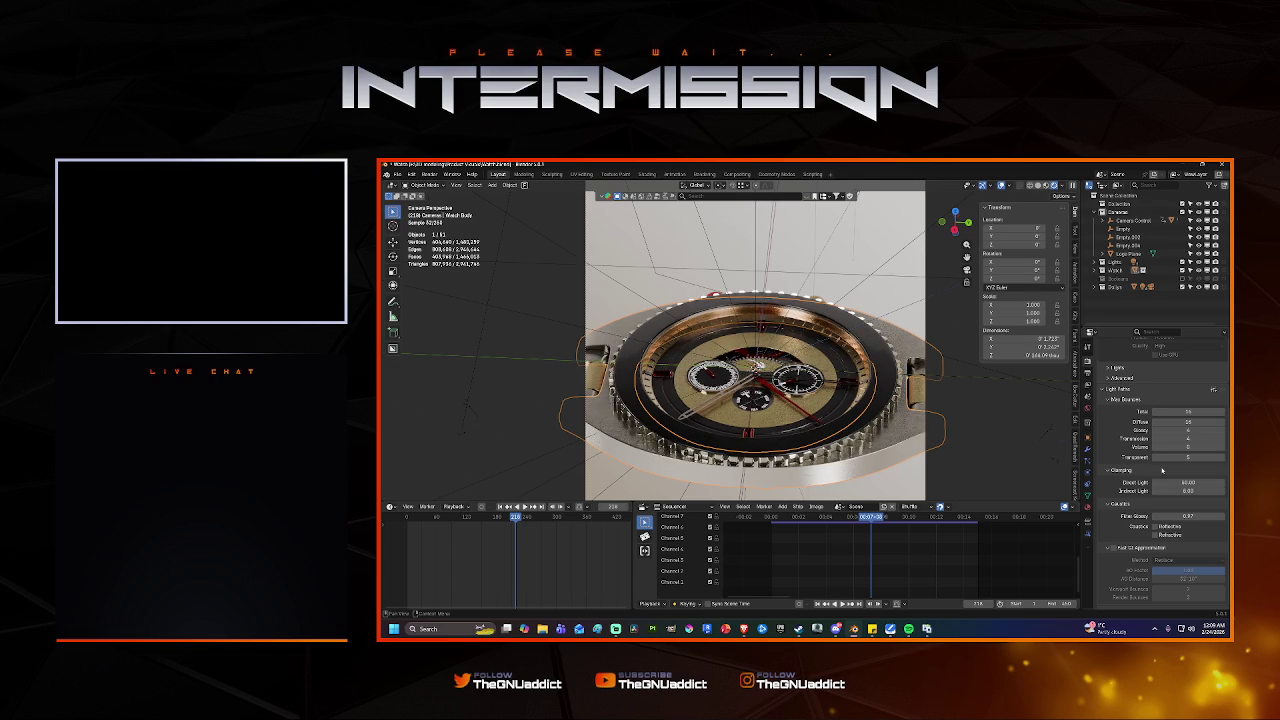
pyautogui.click(1168, 482)
pyautogui.write('1')
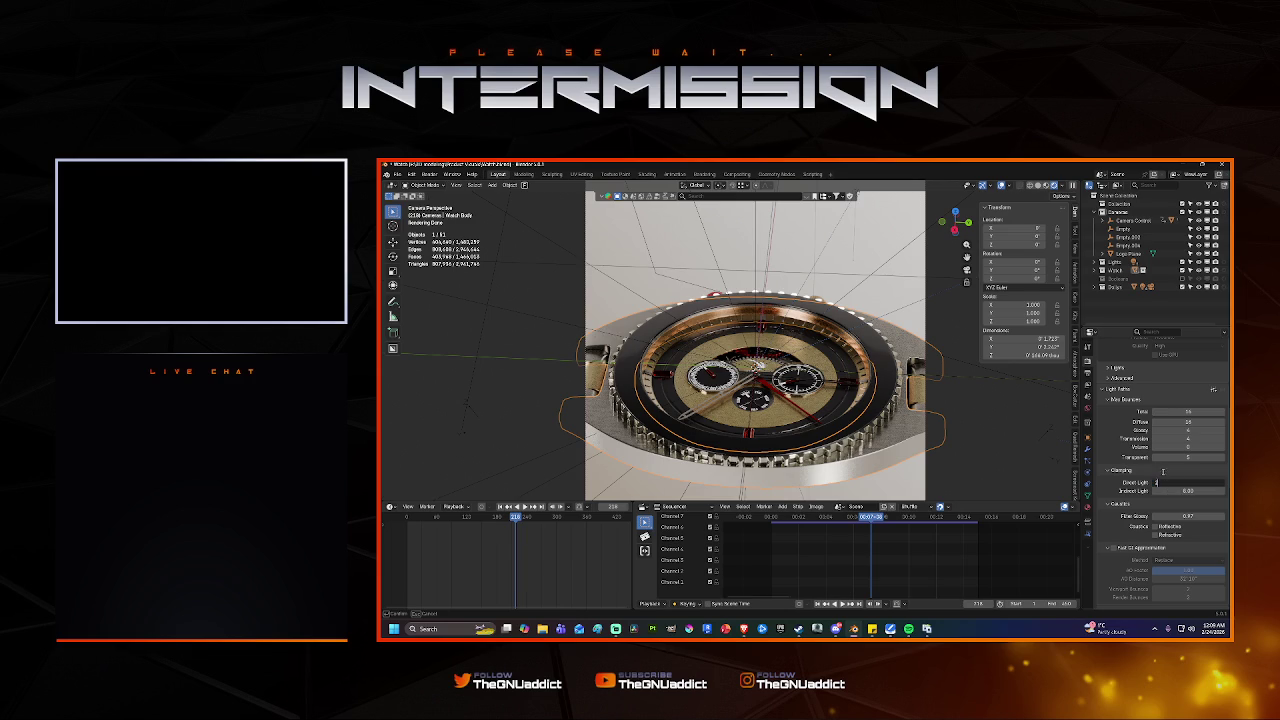
pyautogui.write('200')
pyautogui.press('Return')
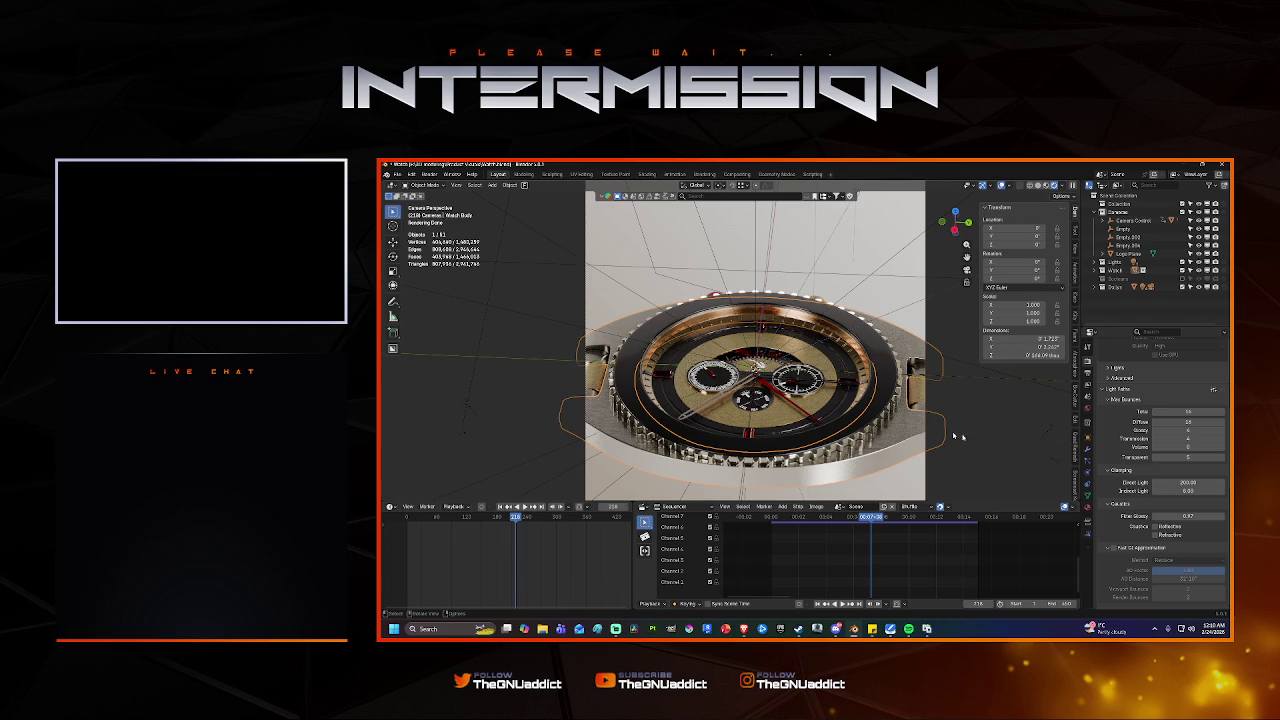
pyautogui.click(1165, 482)
pyautogui.write('40')
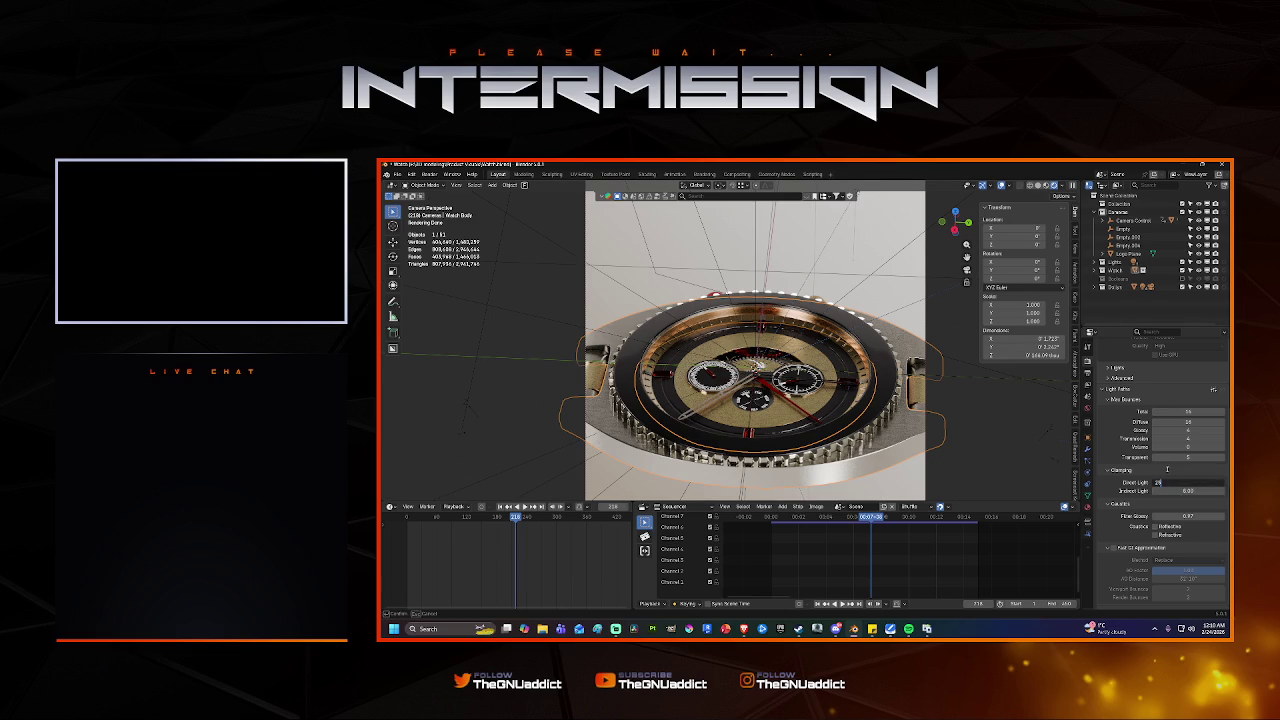
pyautogui.press('Return')
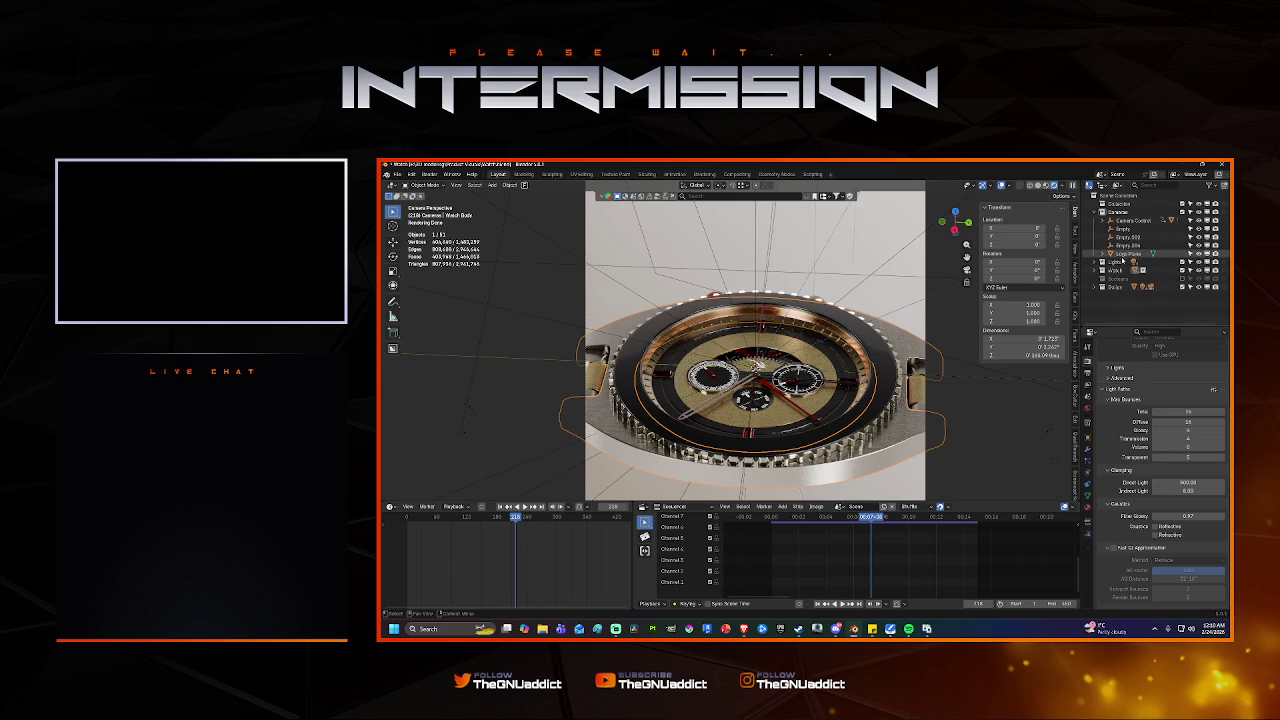
pyautogui.click(1103, 262)
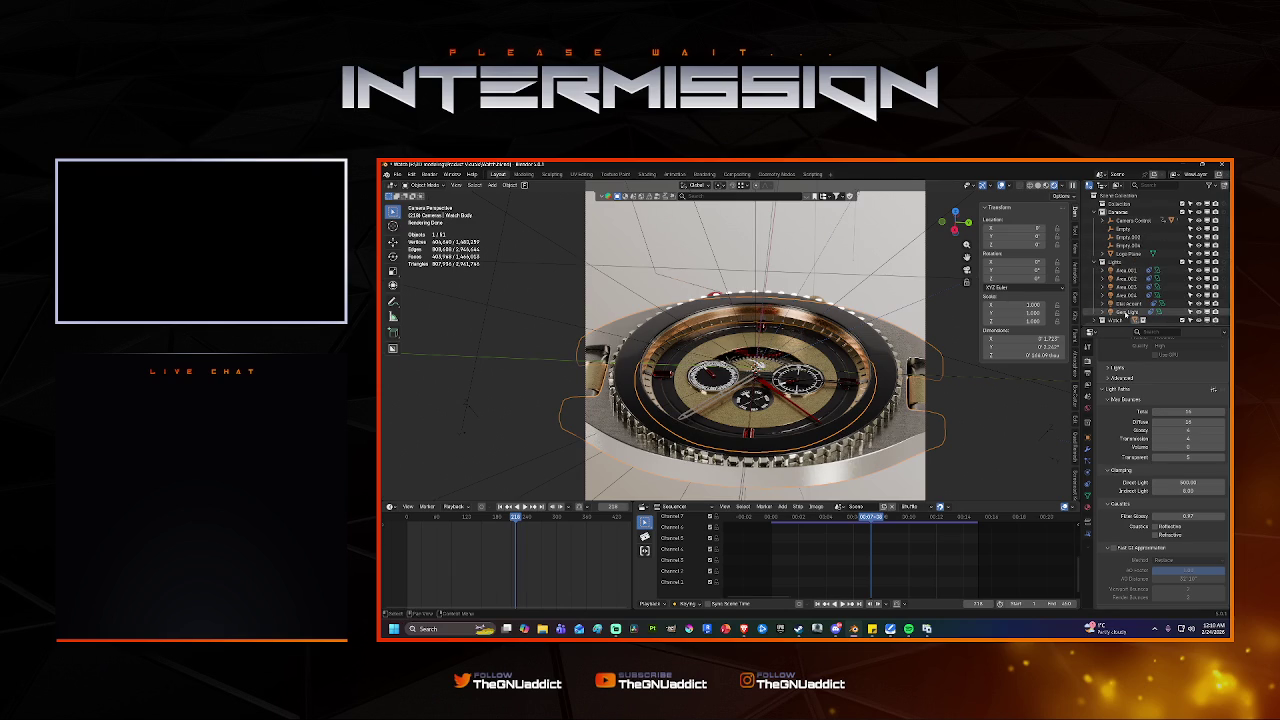
# Select the Gem Light in the Lights collection and set its Power to 250.
pyautogui.click(1127, 312)
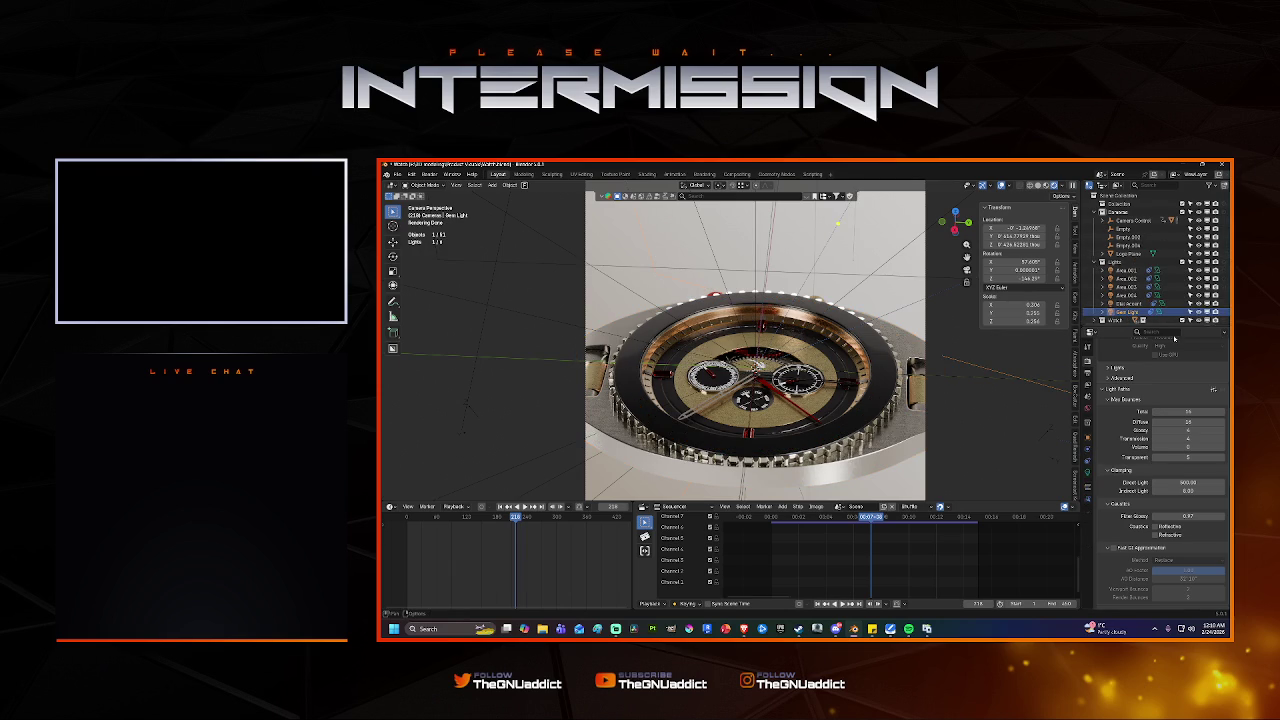
pyautogui.click(1088, 473)
pyautogui.click(1157, 397)
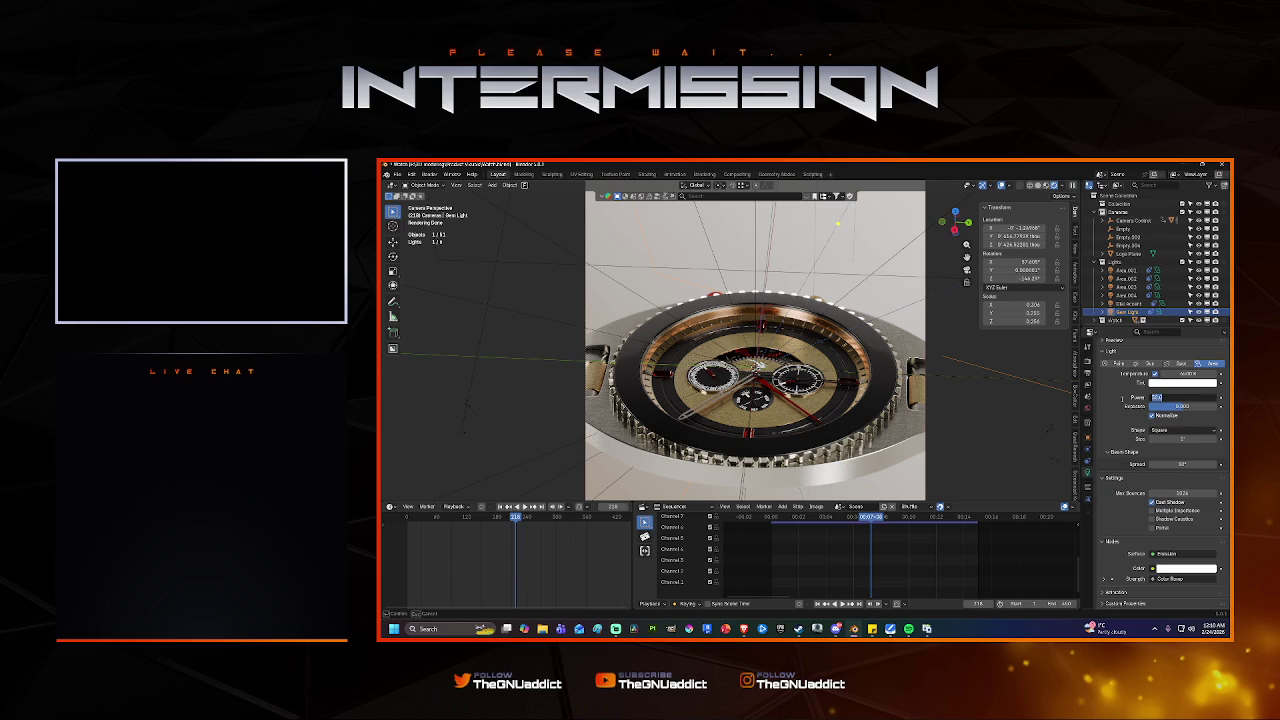
pyautogui.write('.000')
pyautogui.press('Return')
pyautogui.press('space')
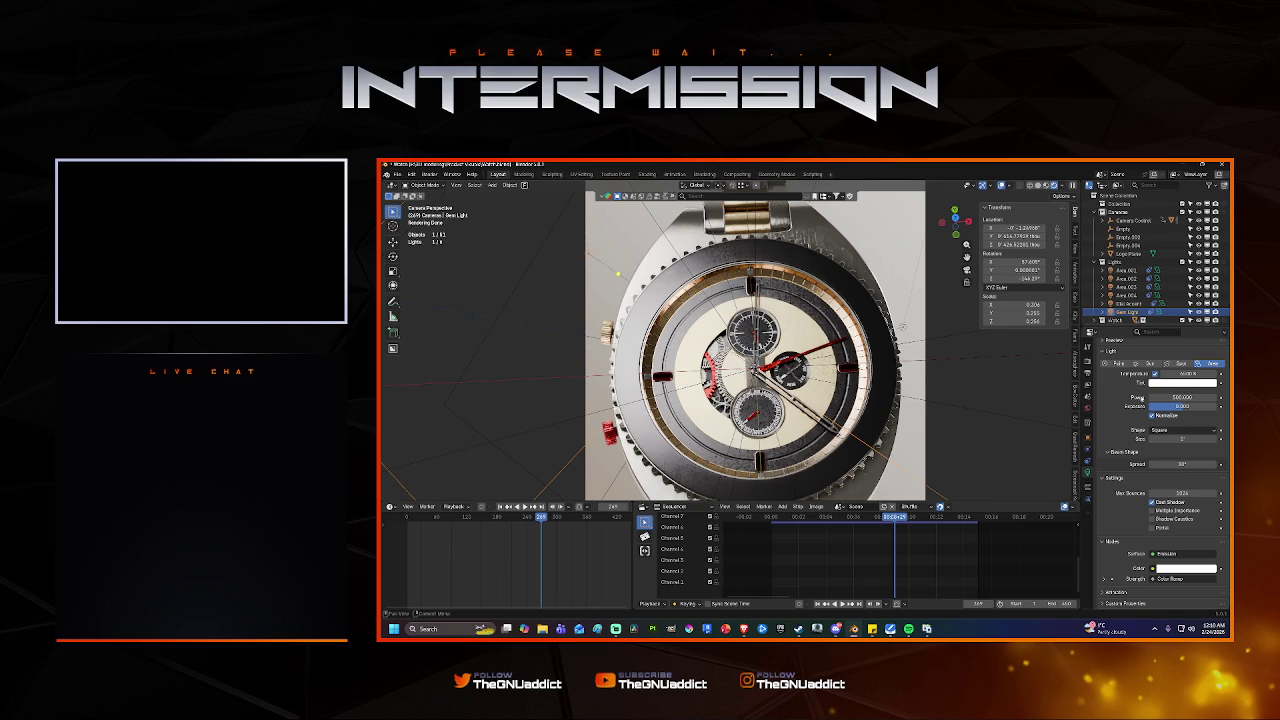
pyautogui.click(1182, 397)
pyautogui.write('250')
pyautogui.press('Return')
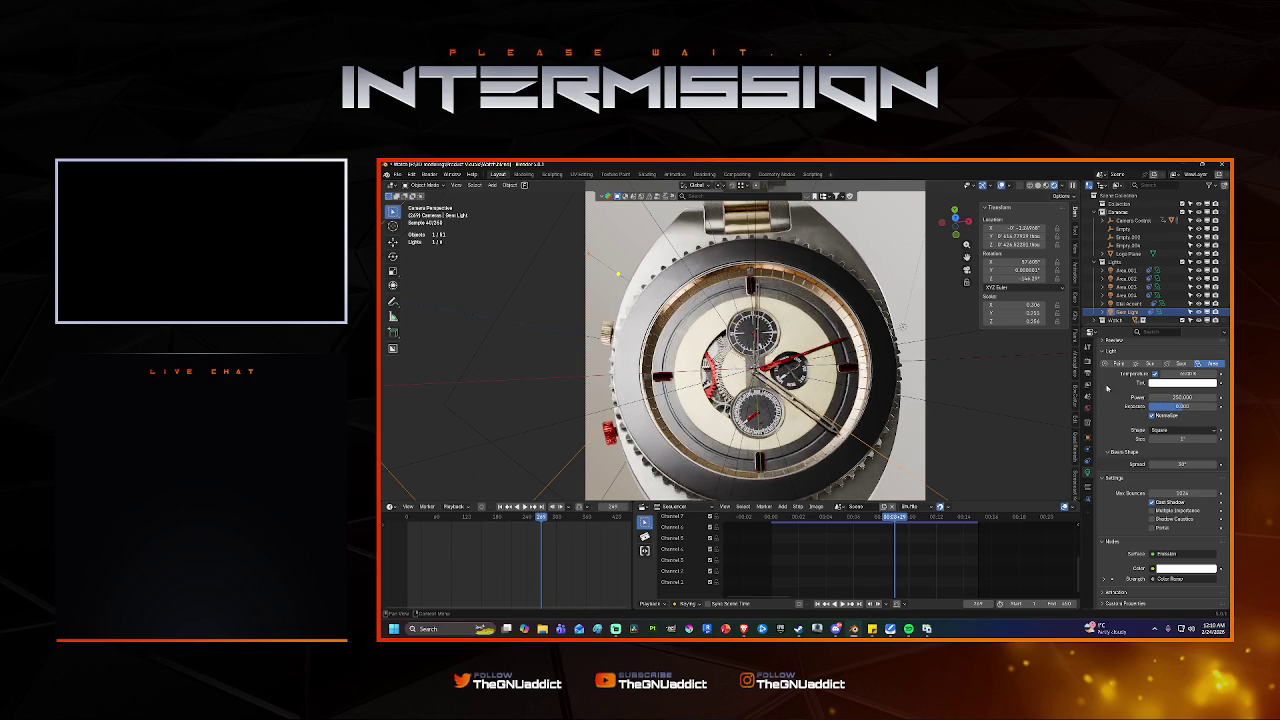
# On frame 1, set render Noise Threshold to 0.0100 and Max Samples to 500.
pyautogui.click(1088, 347)
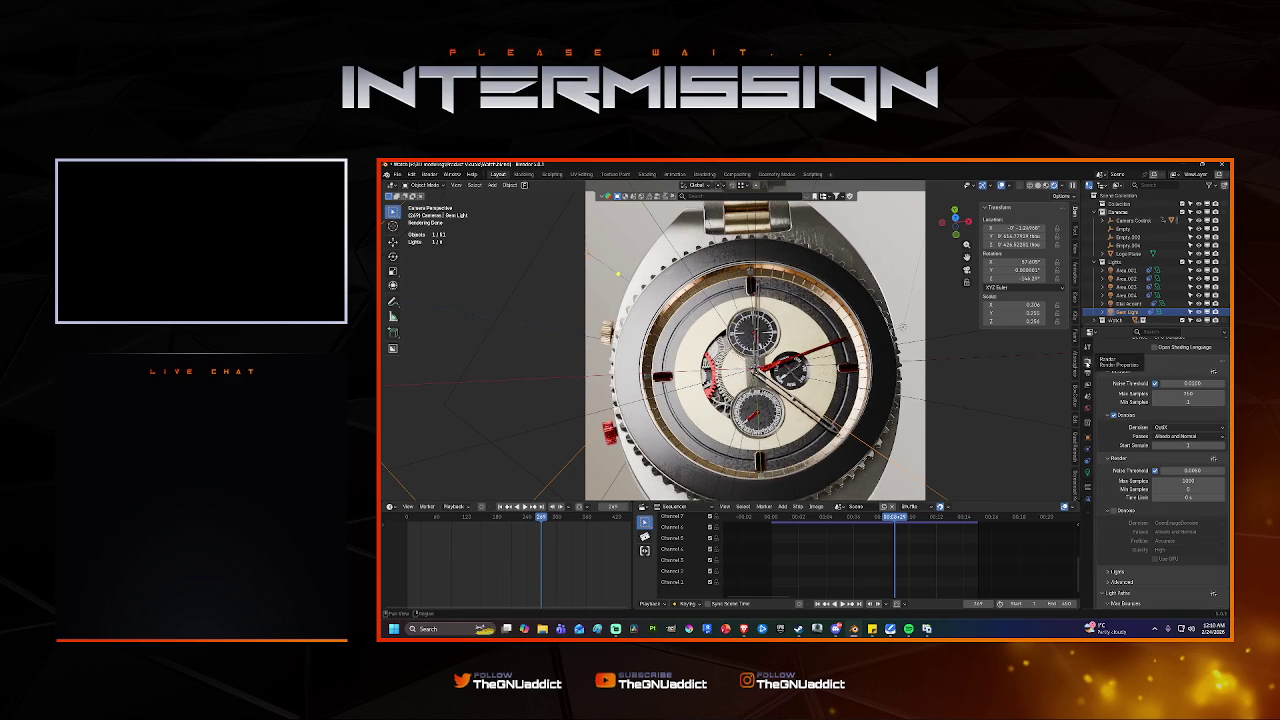
pyautogui.hotkey('shift', 'Left')
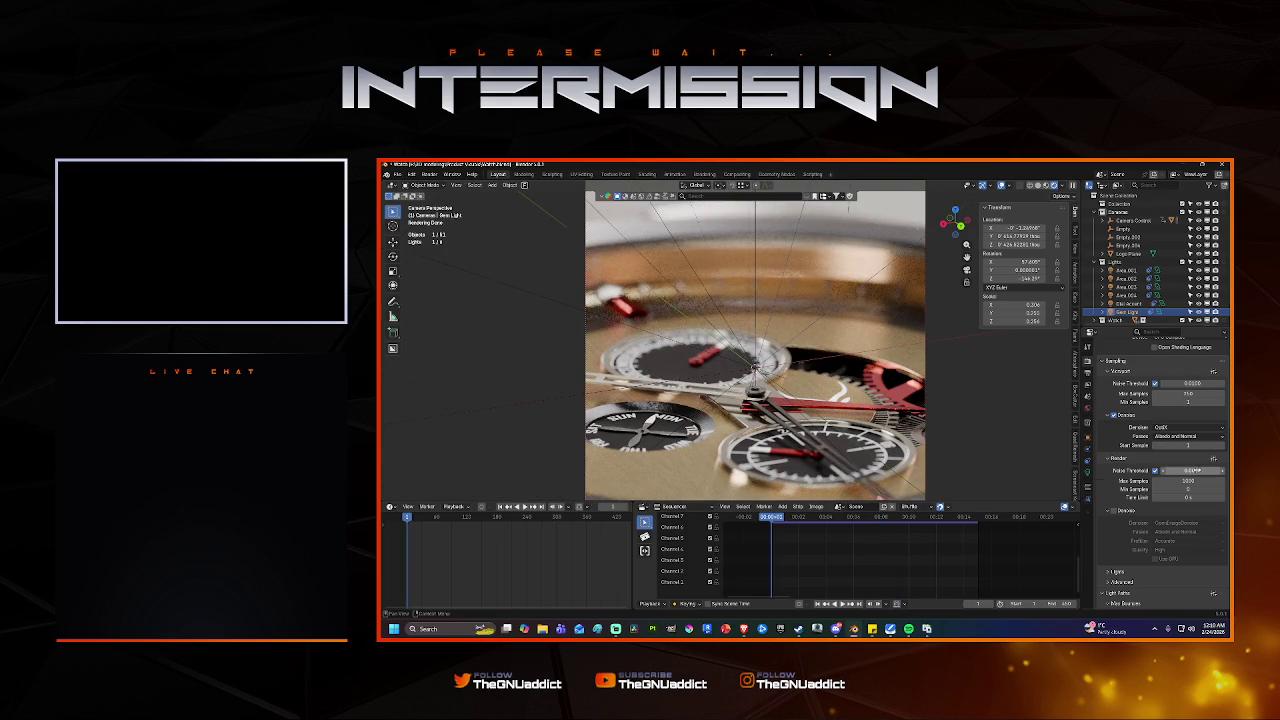
pyautogui.scroll(1, 1188, 414)
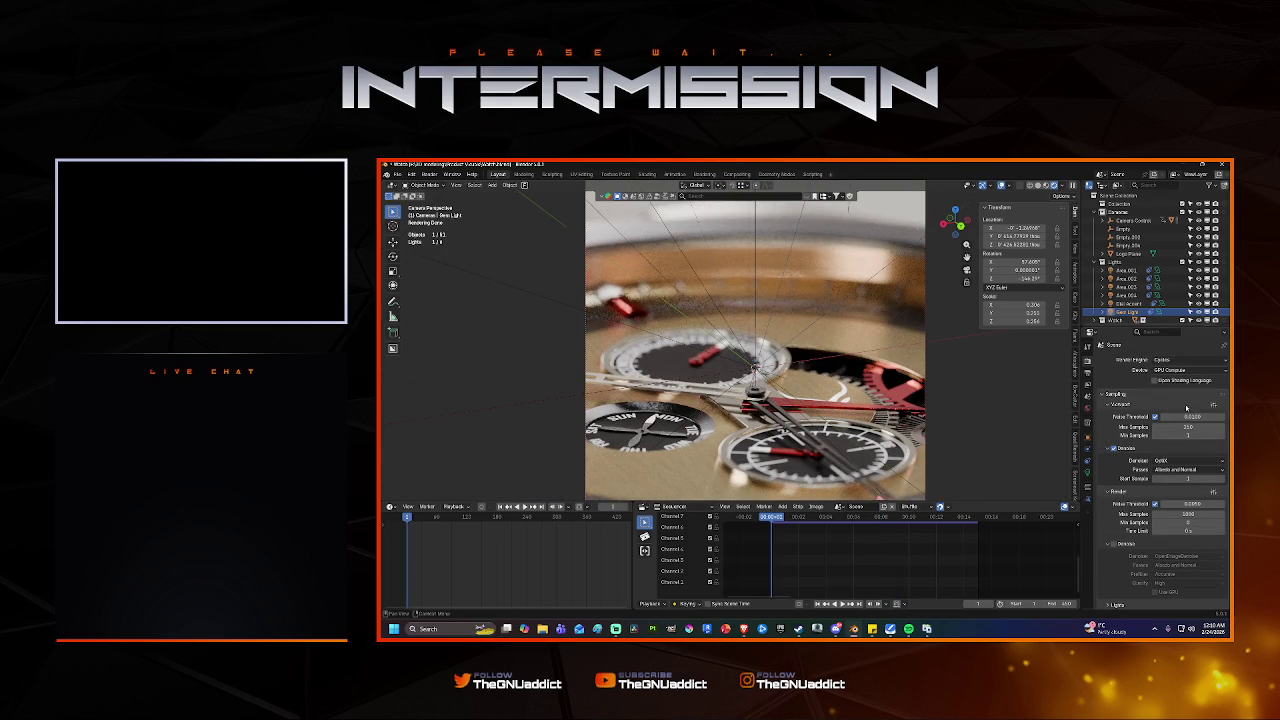
pyautogui.scroll(-2, 1188, 414)
pyautogui.click(1186, 454)
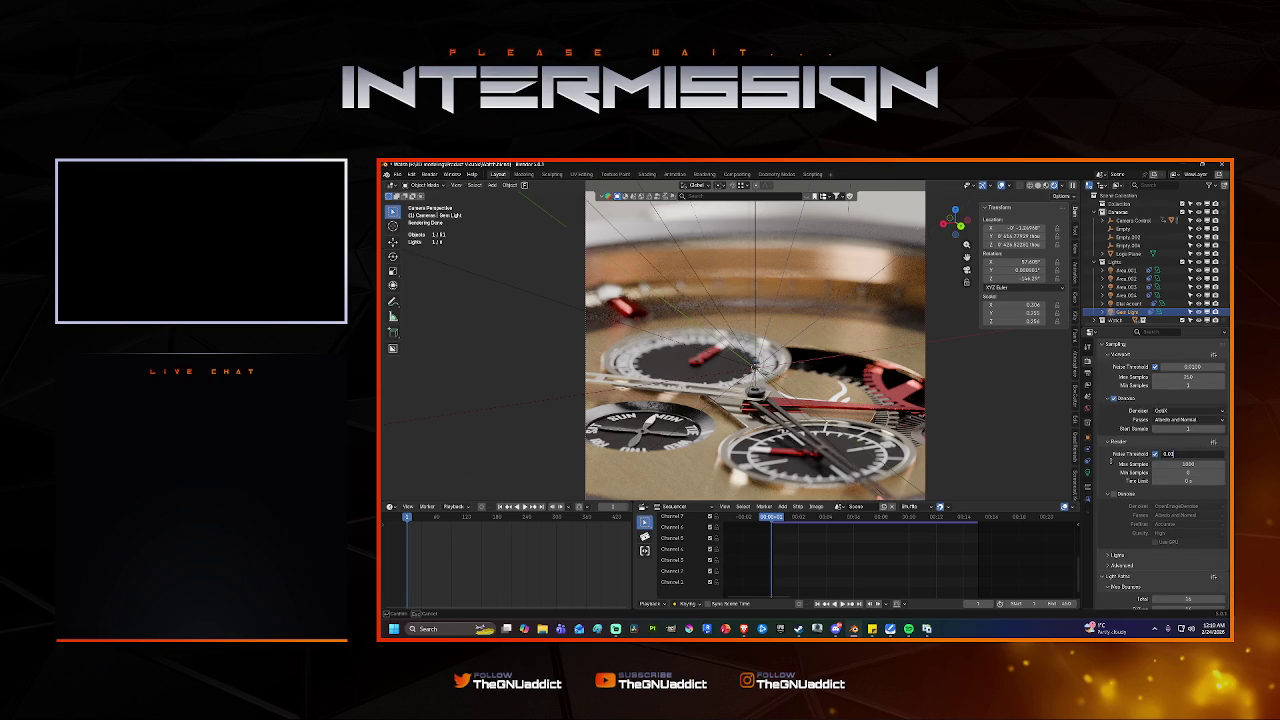
pyautogui.write('1')
pyautogui.press('Tab')
pyautogui.write('1')
pyautogui.write('00')
pyautogui.press('Return')
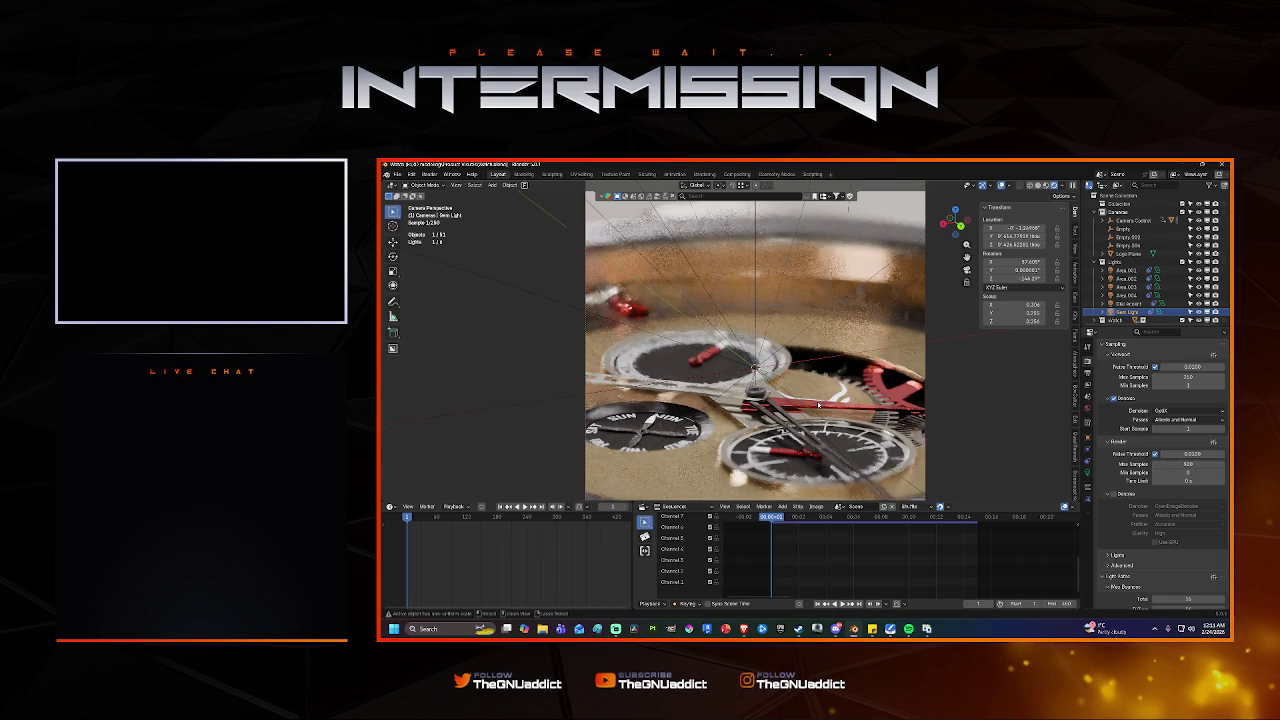
# Save Watch.blend.
pyautogui.hotkey('ctrl', 's')
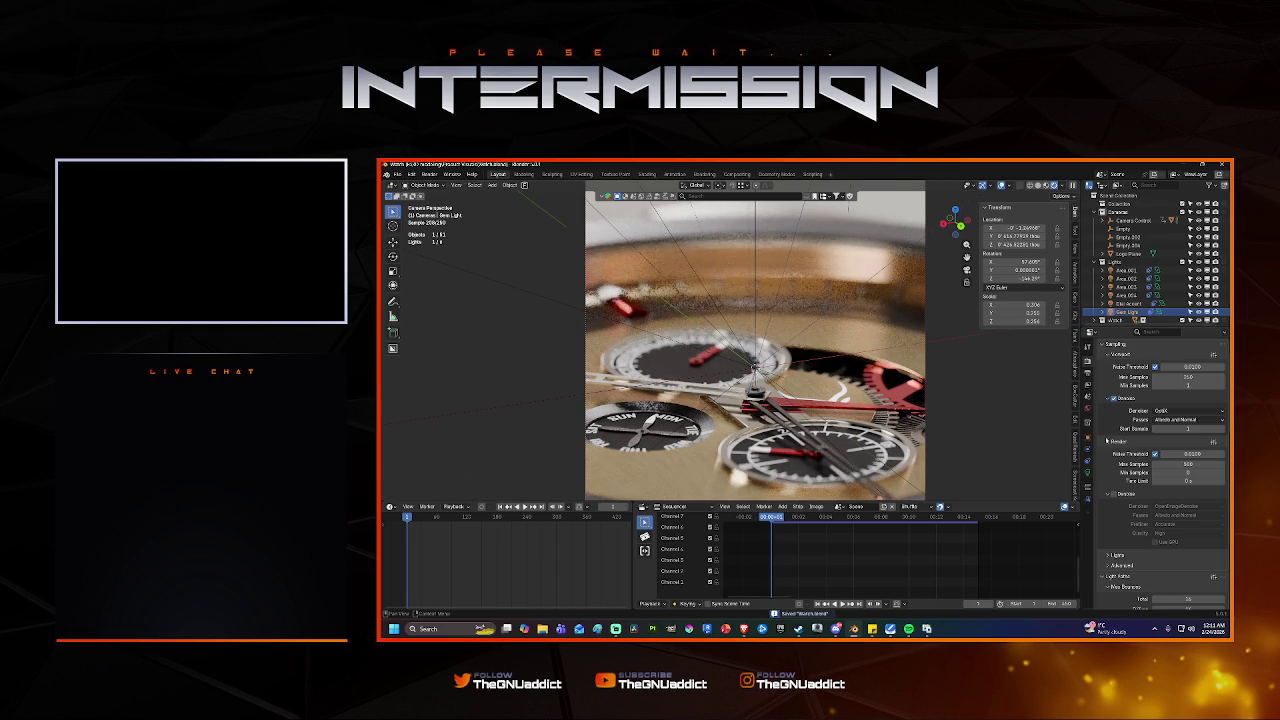
pyautogui.scroll(-3, 1107, 440)
pyautogui.scroll(-2, 1153, 467)
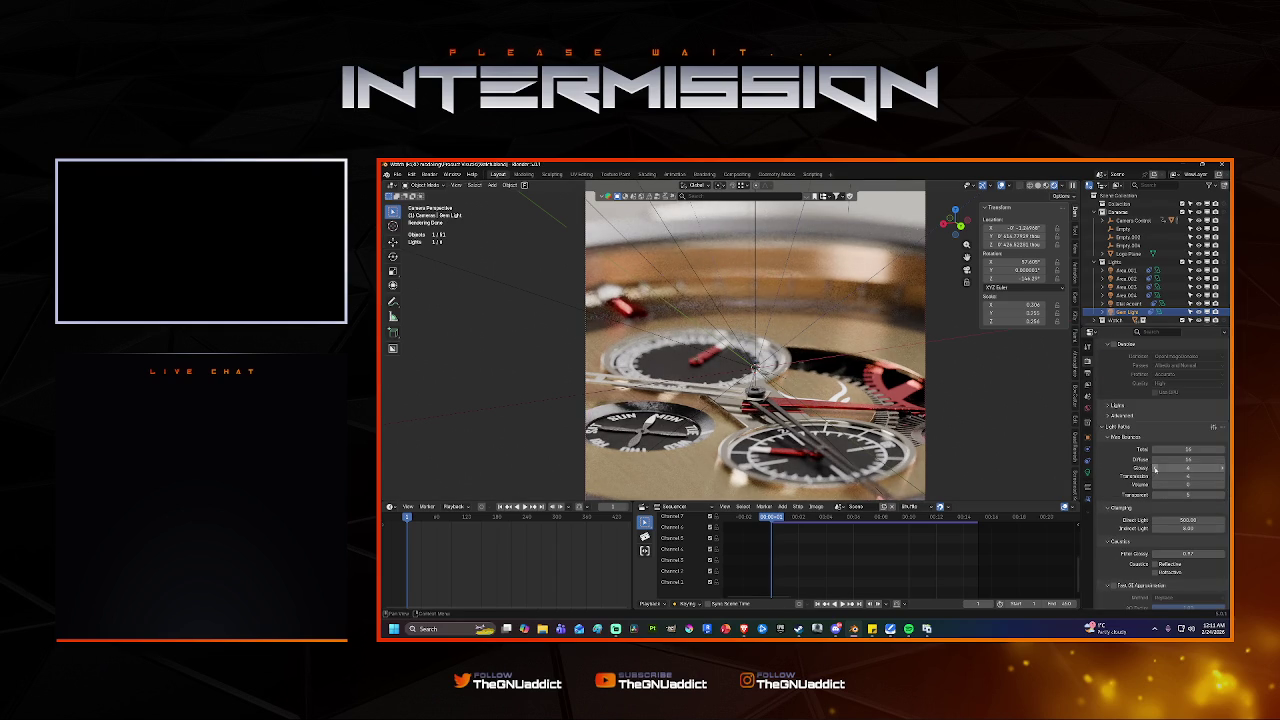
# Nudge the Glossy bounce limit and add two Transmission bounces.
pyautogui.click(1155, 469)
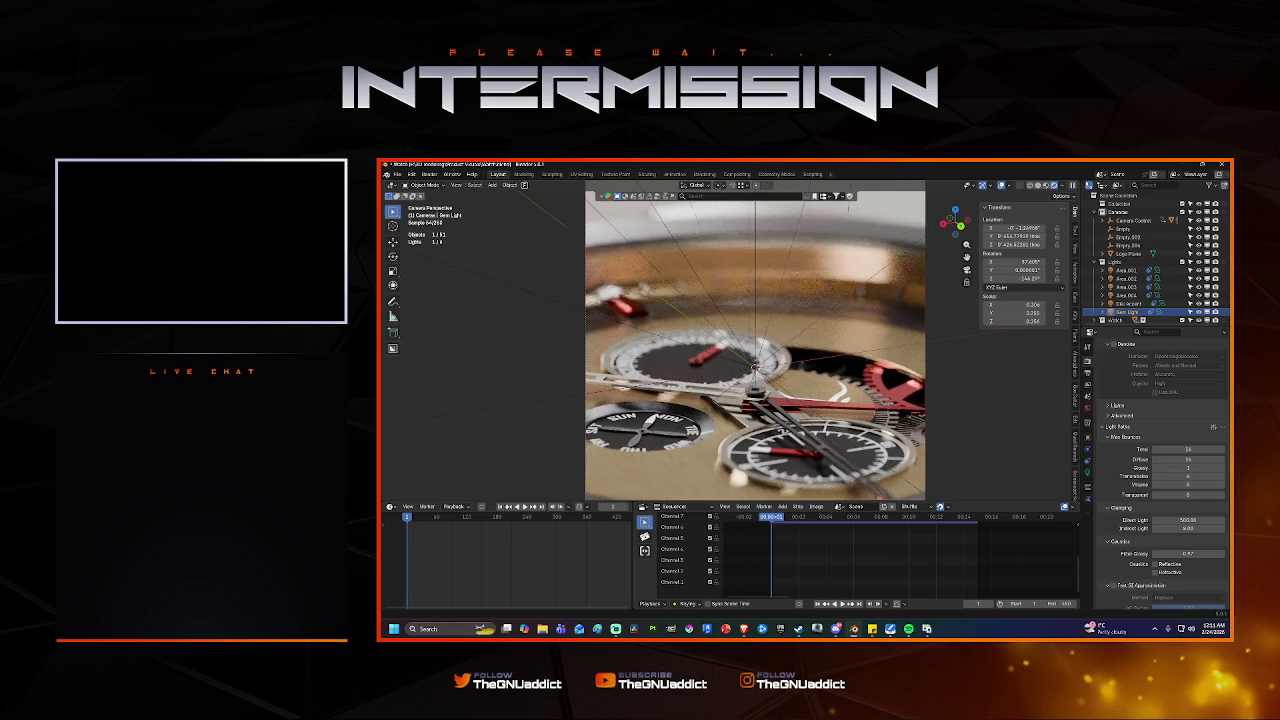
pyautogui.click(1222, 468)
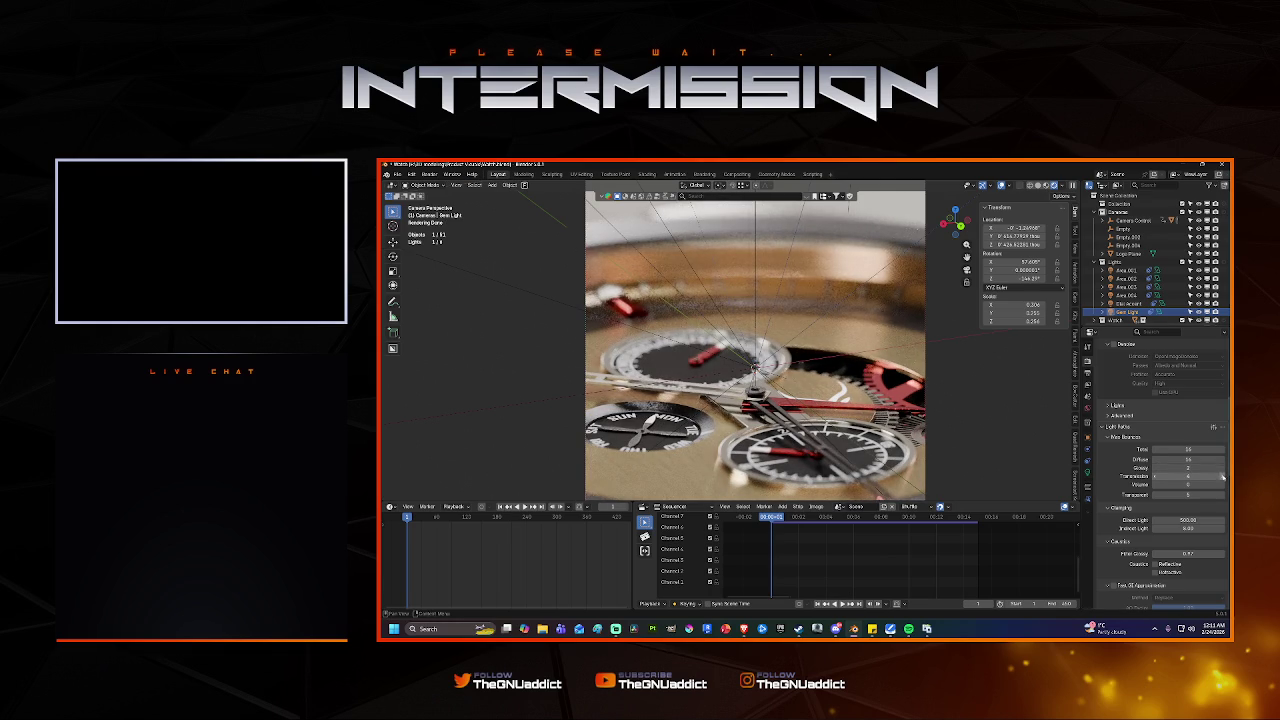
pyautogui.click(1222, 477)
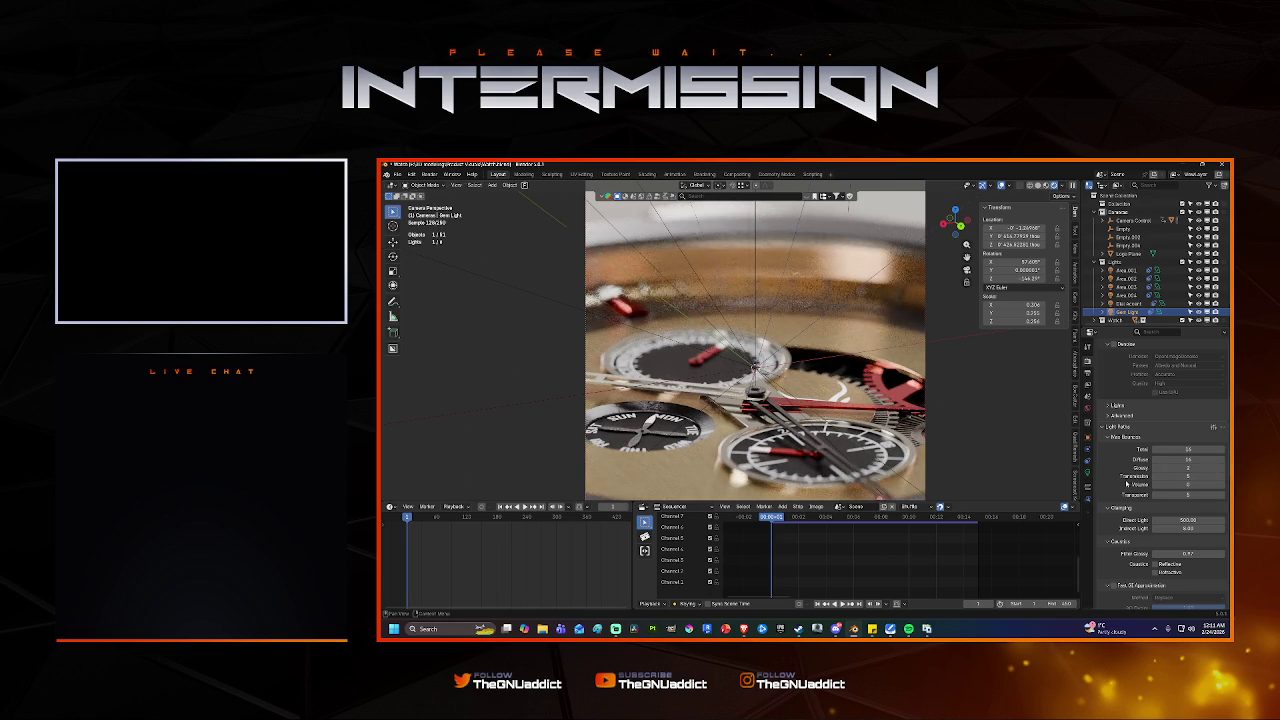
pyautogui.click(1222, 477)
pyautogui.scroll(-1, 1220, 480)
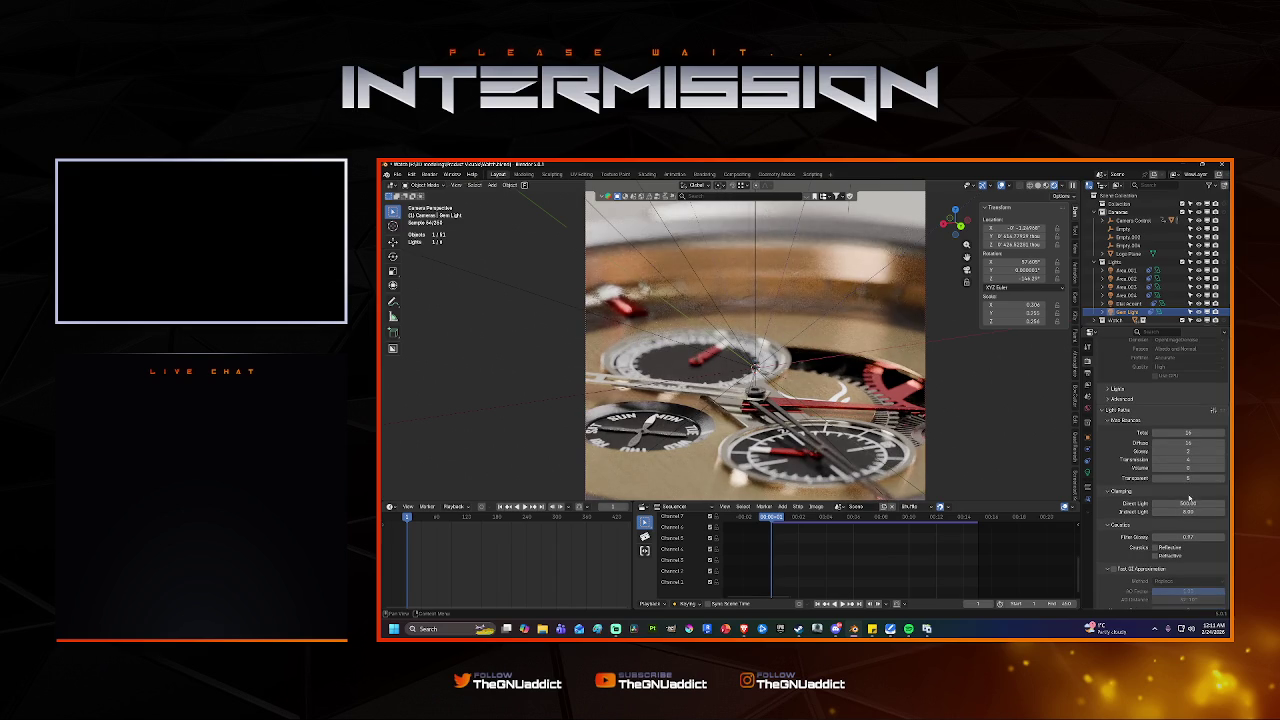
# Set a new Direct Light clamp value, undoing an accidental drag change.
pyautogui.click(1178, 503)
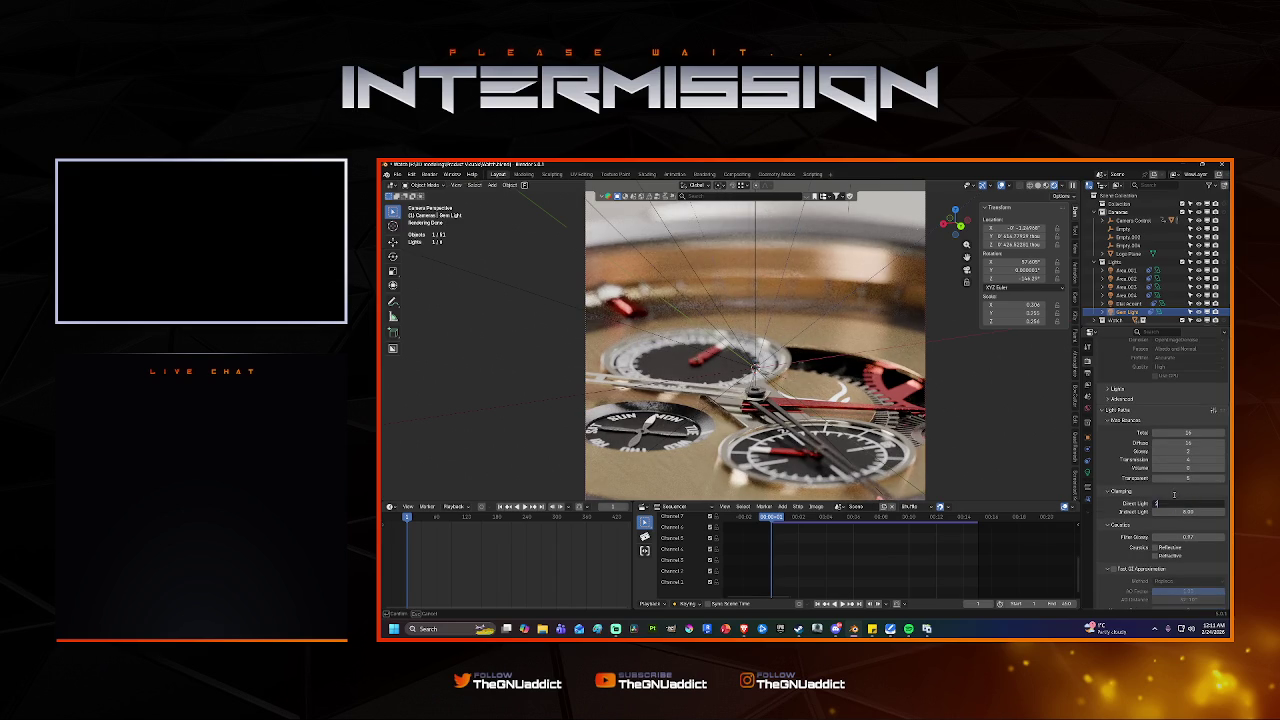
pyautogui.press('Return')
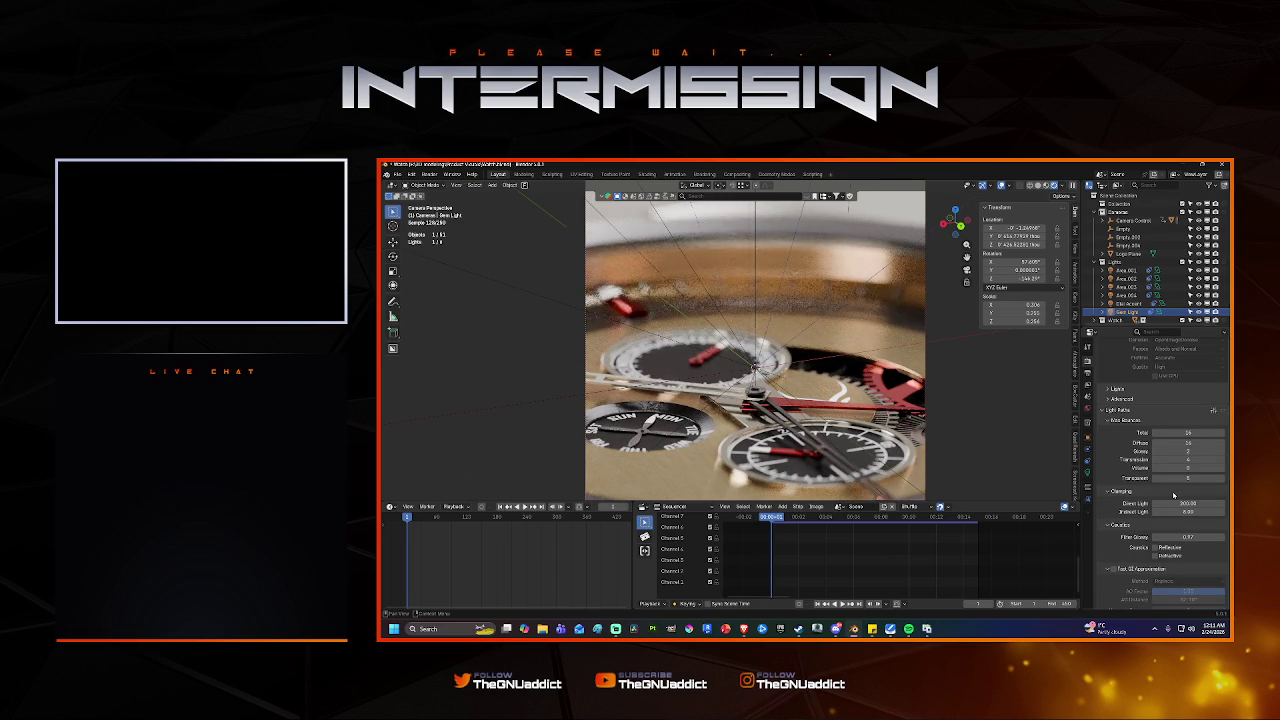
pyautogui.moveTo(1174, 501); pyautogui.dragTo(1164, 488)
pyautogui.hotkey('ctrl', 'z')
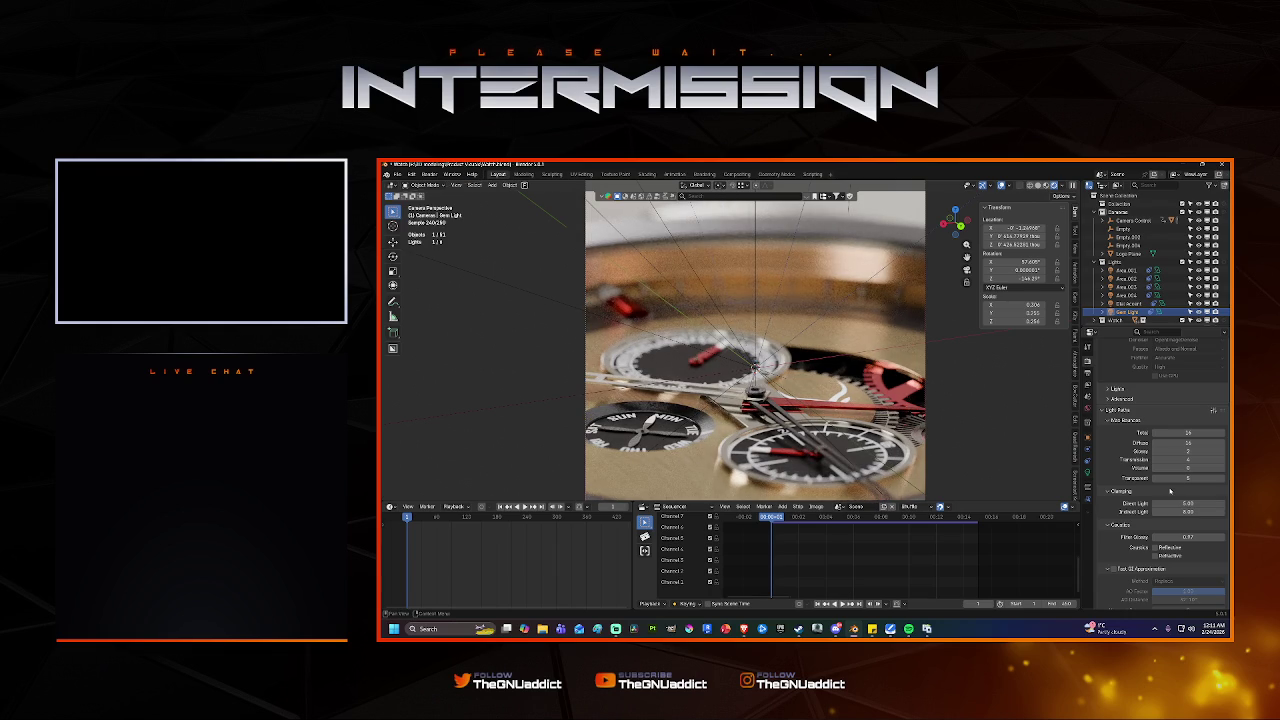
pyautogui.click(1172, 501)
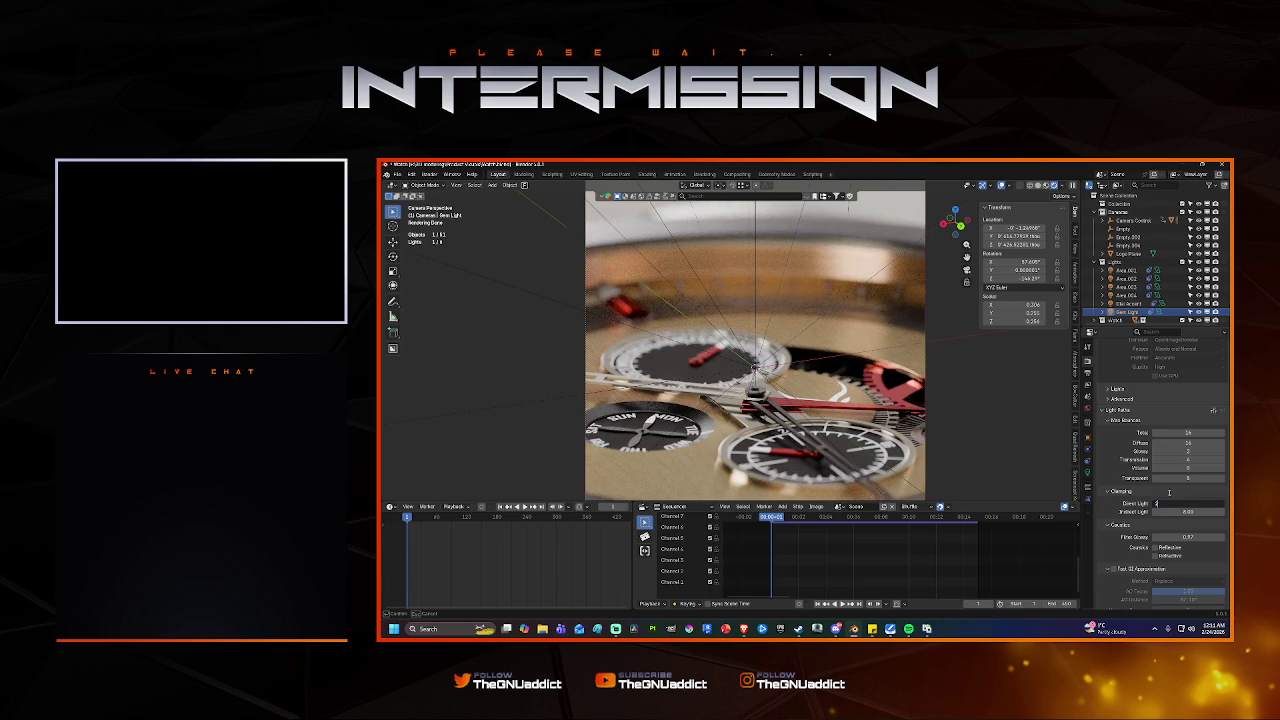
pyautogui.press('Return')
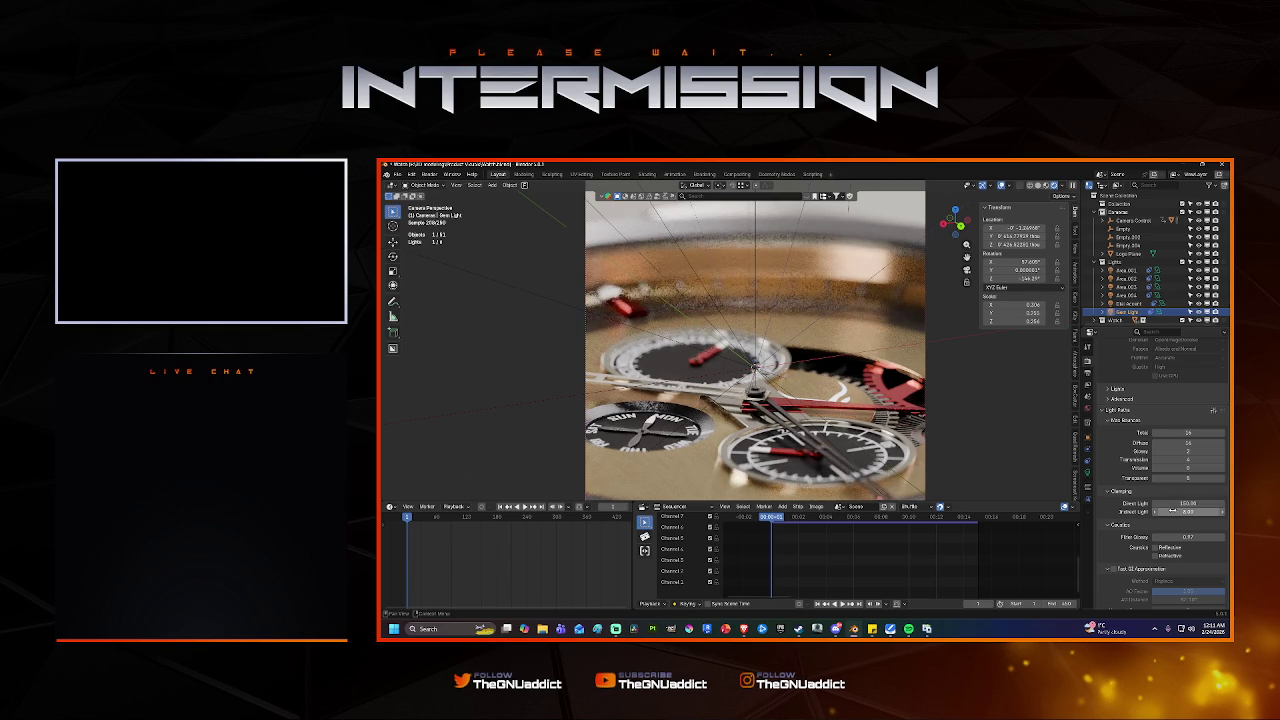
# Set the Indirect Light clamp to 2.00, then revise it.
pyautogui.click(1173, 512)
pyautogui.press('Return')
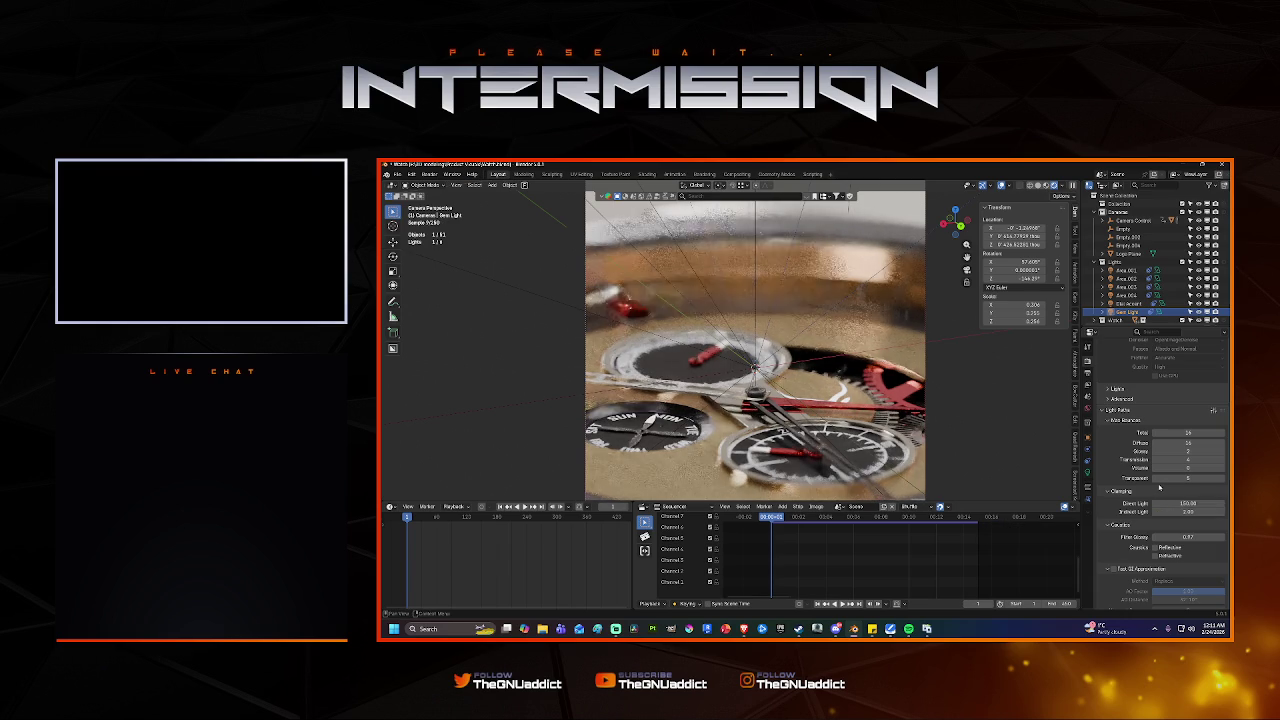
pyautogui.click(1178, 511)
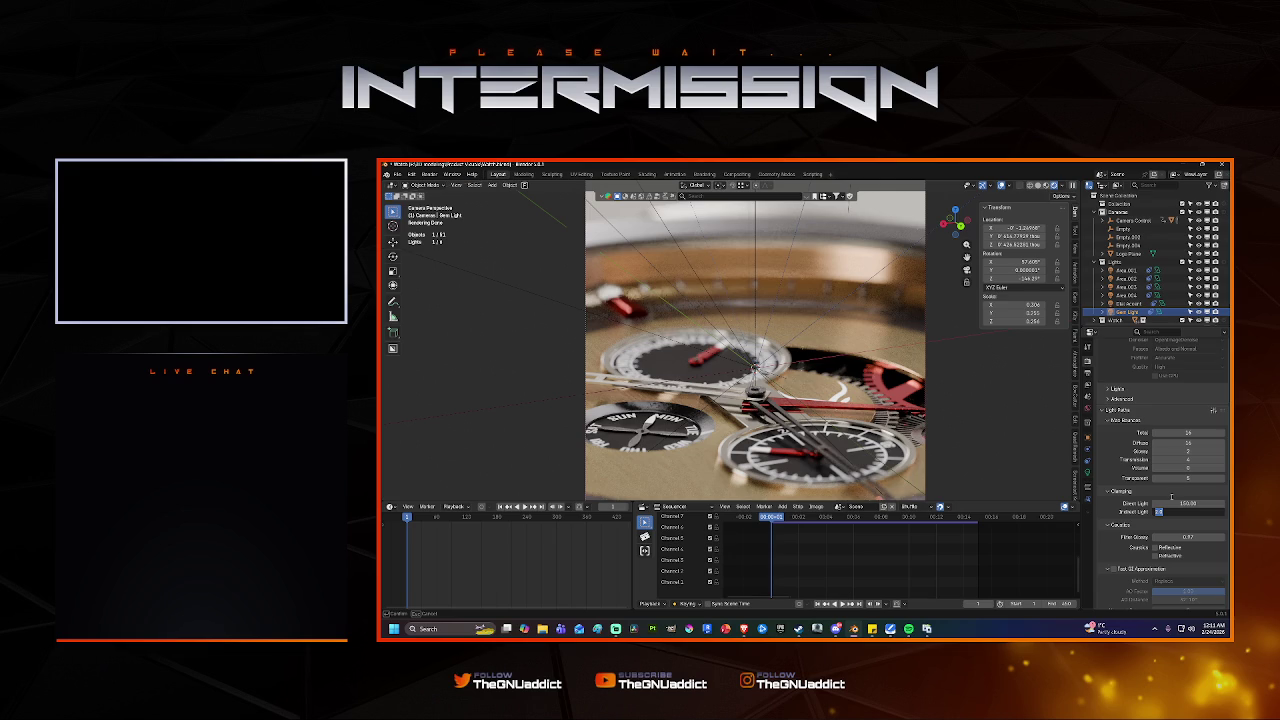
pyautogui.press('Return')
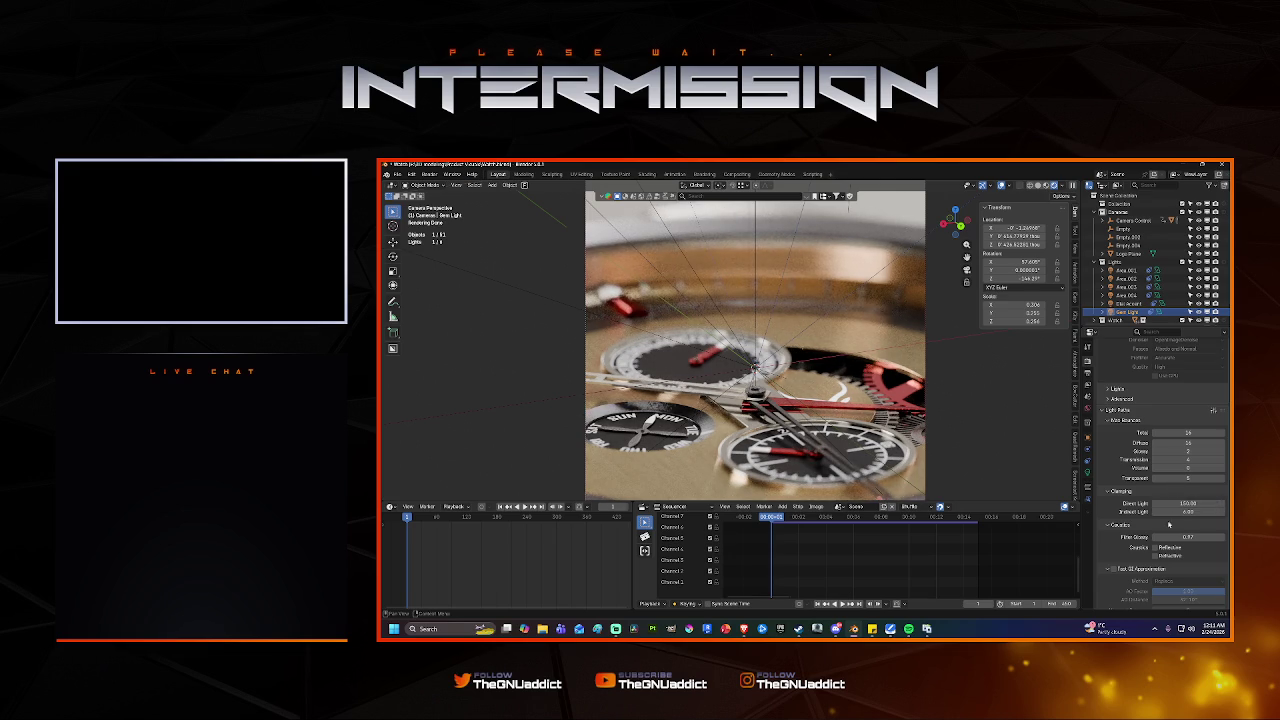
pyautogui.click(1156, 537)
pyautogui.scroll(1, 1140, 505)
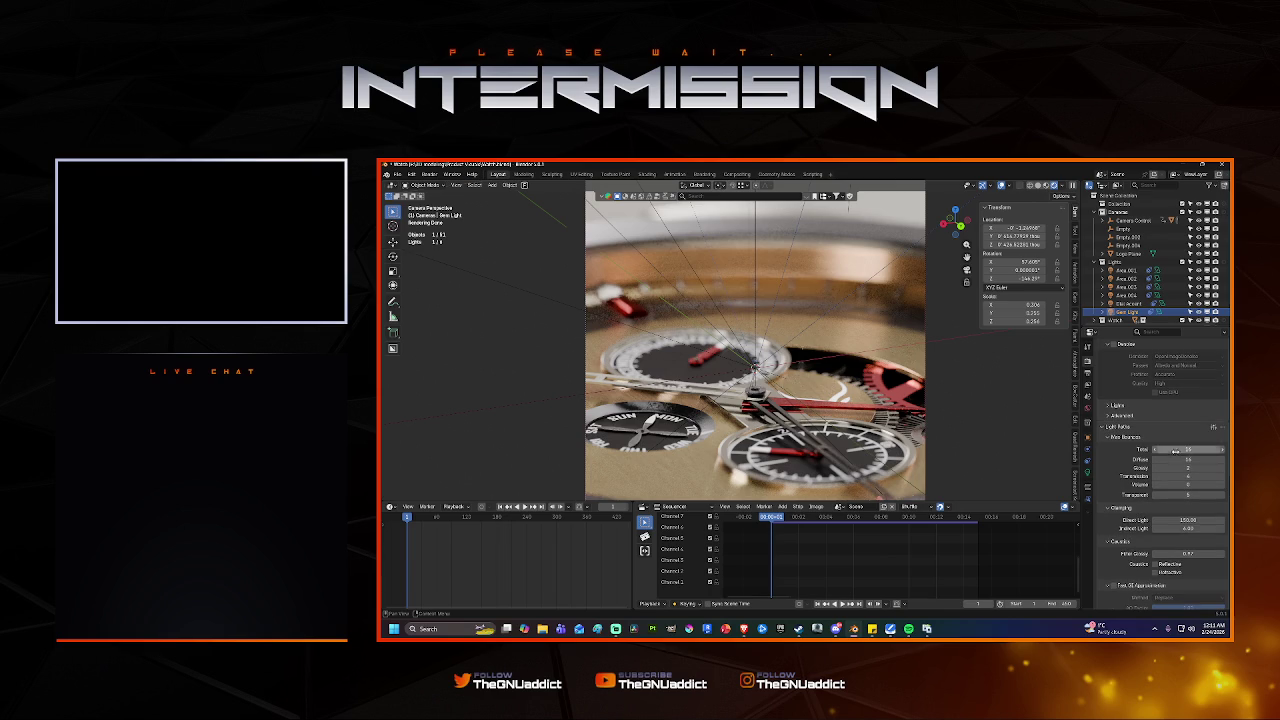
# Set the Diffuse bounce count to 4.
pyautogui.click(1174, 460)
pyautogui.write('1')
pyautogui.press('Return')
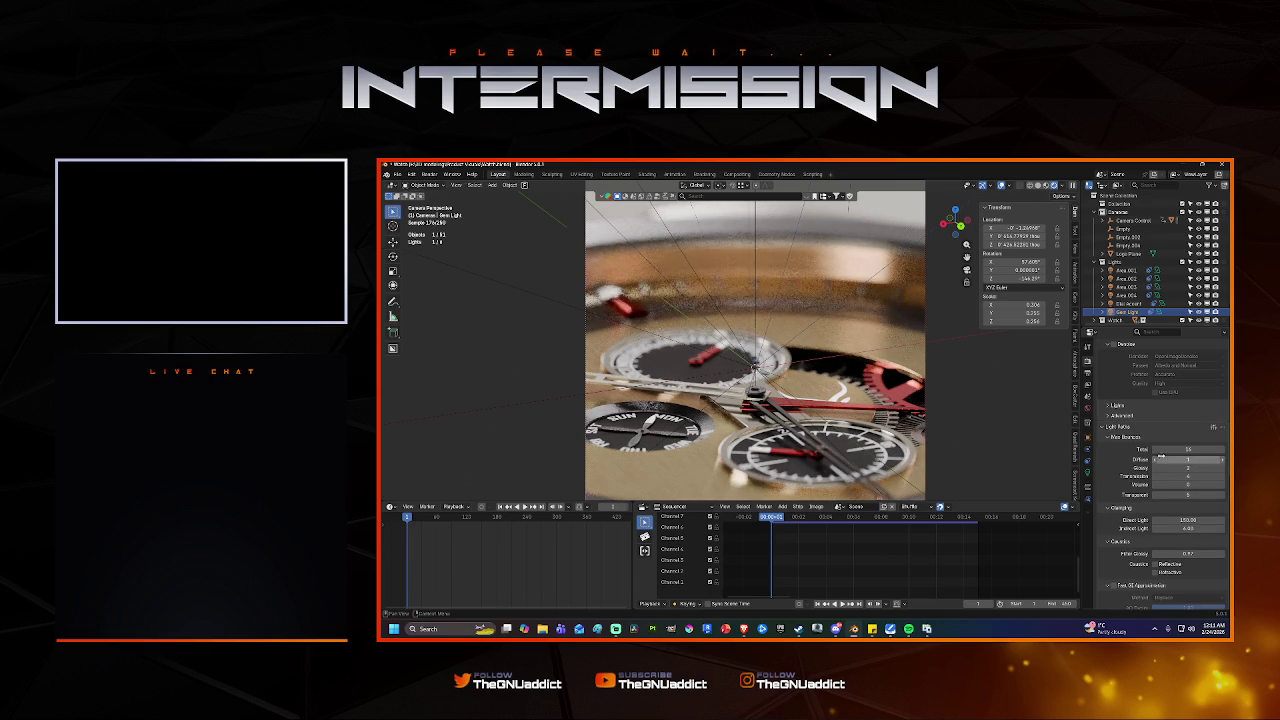
pyautogui.click(1158, 459)
pyautogui.write('4')
pyautogui.press('Return')
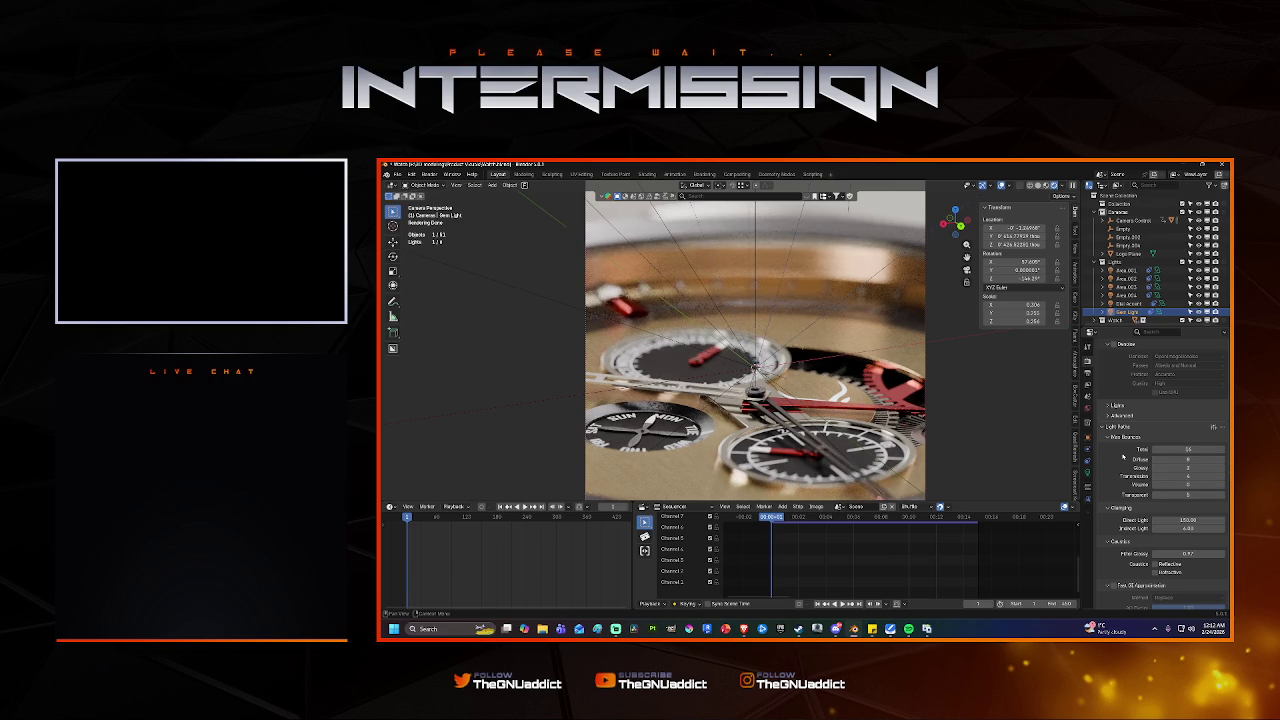
pyautogui.click(1160, 459)
pyautogui.write('4')
pyautogui.press('Return')
# Set Glossy bounces to 4 and save Watch.blend.
pyautogui.click(1160, 467)
pyautogui.write('4')
pyautogui.press('Return')
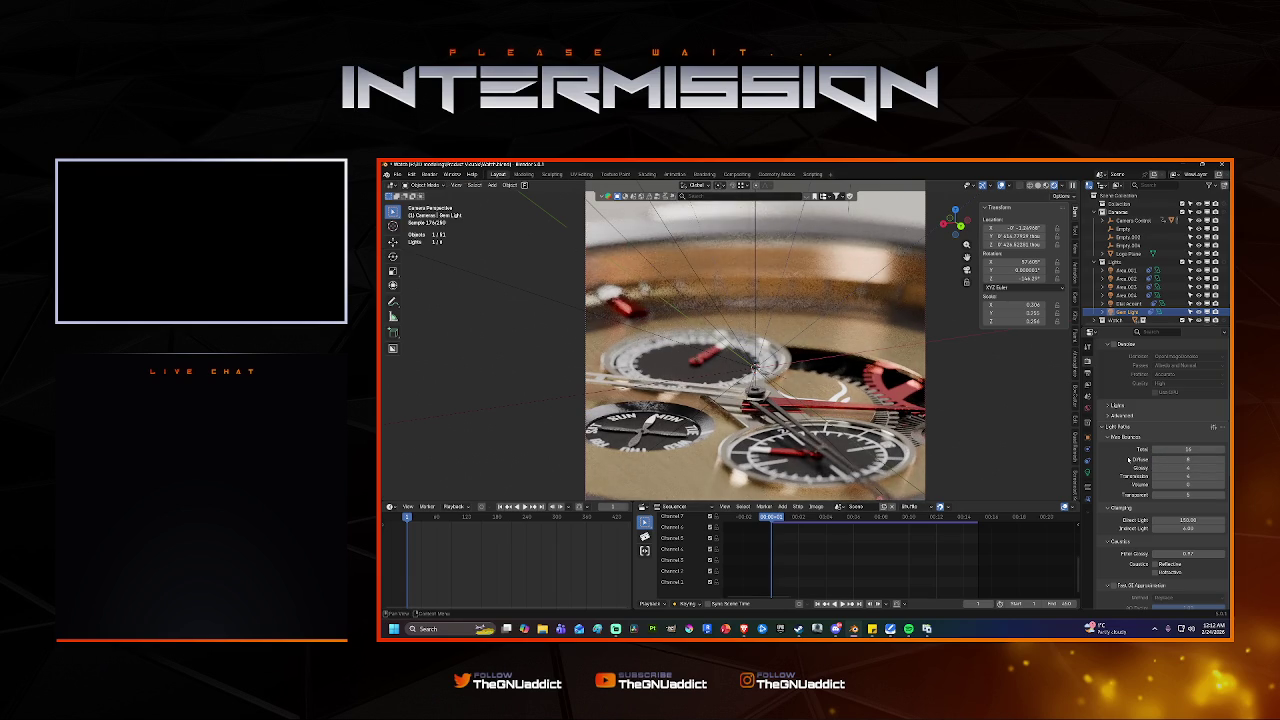
pyautogui.hotkey('ctrl', 's')
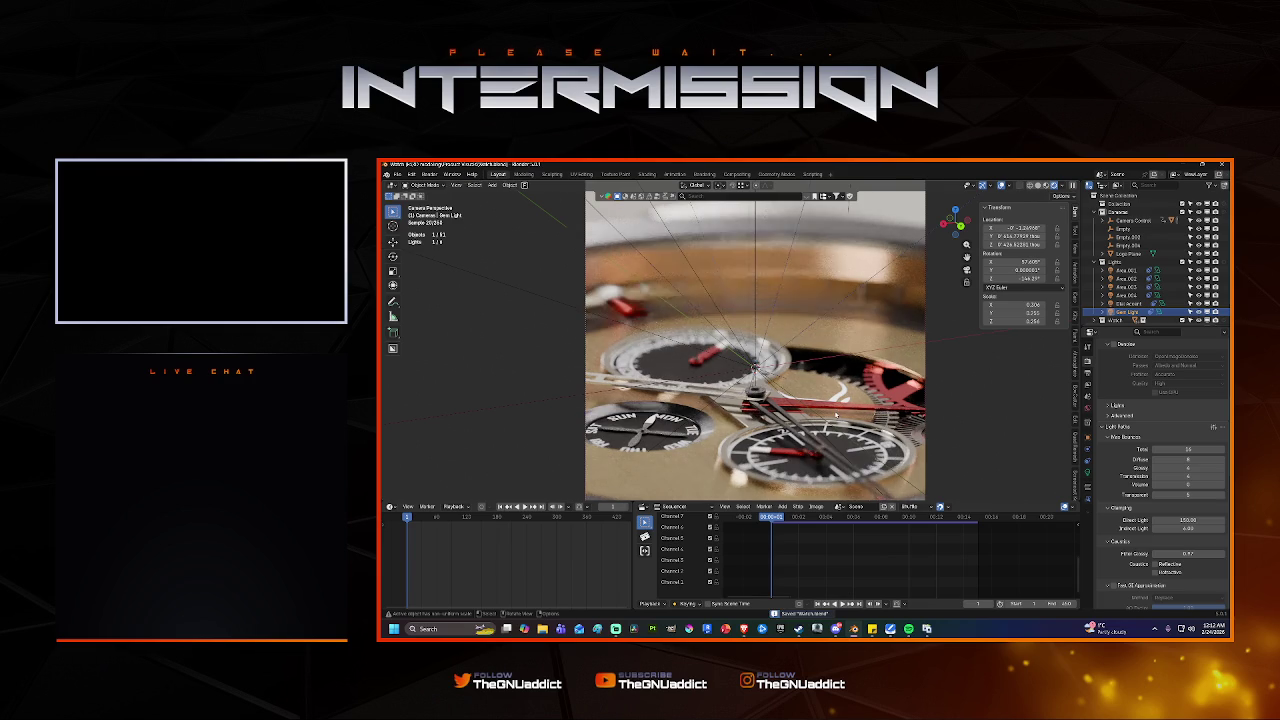
# Switch to Solid shading, render the dial with F12, and view it maximized and zoomed.
pyautogui.click(1038, 187)
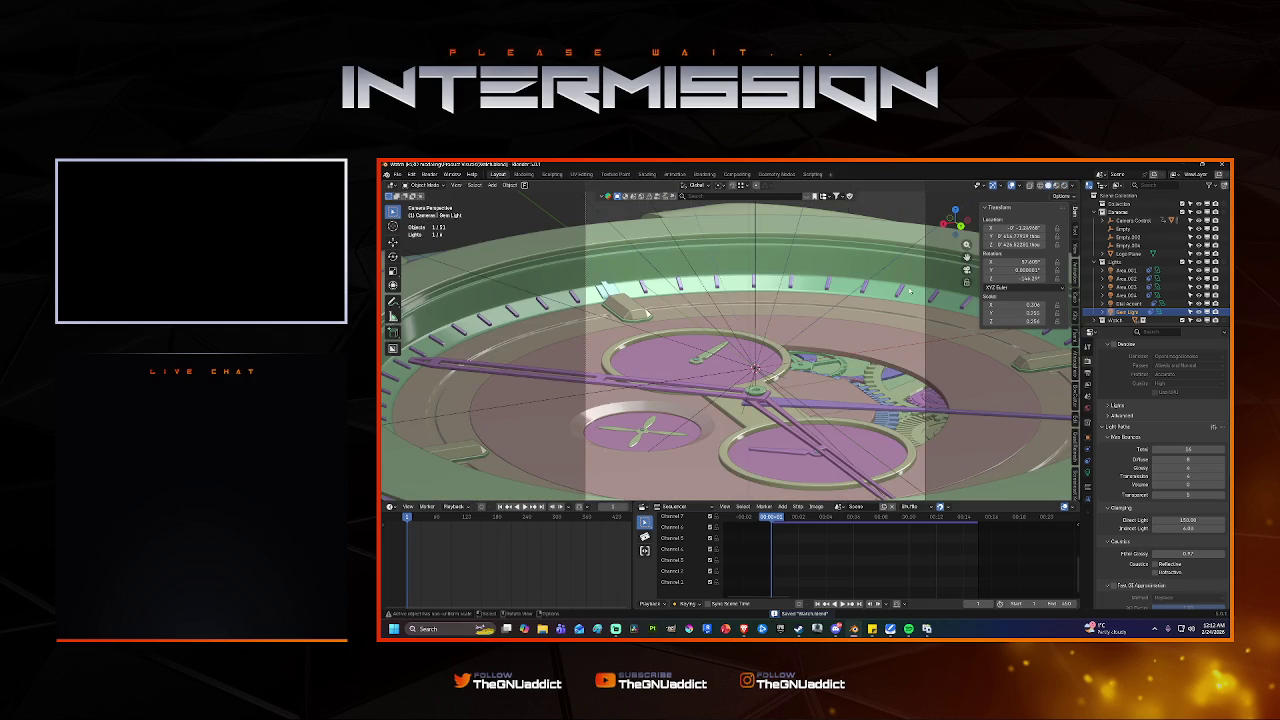
pyautogui.press('F12')
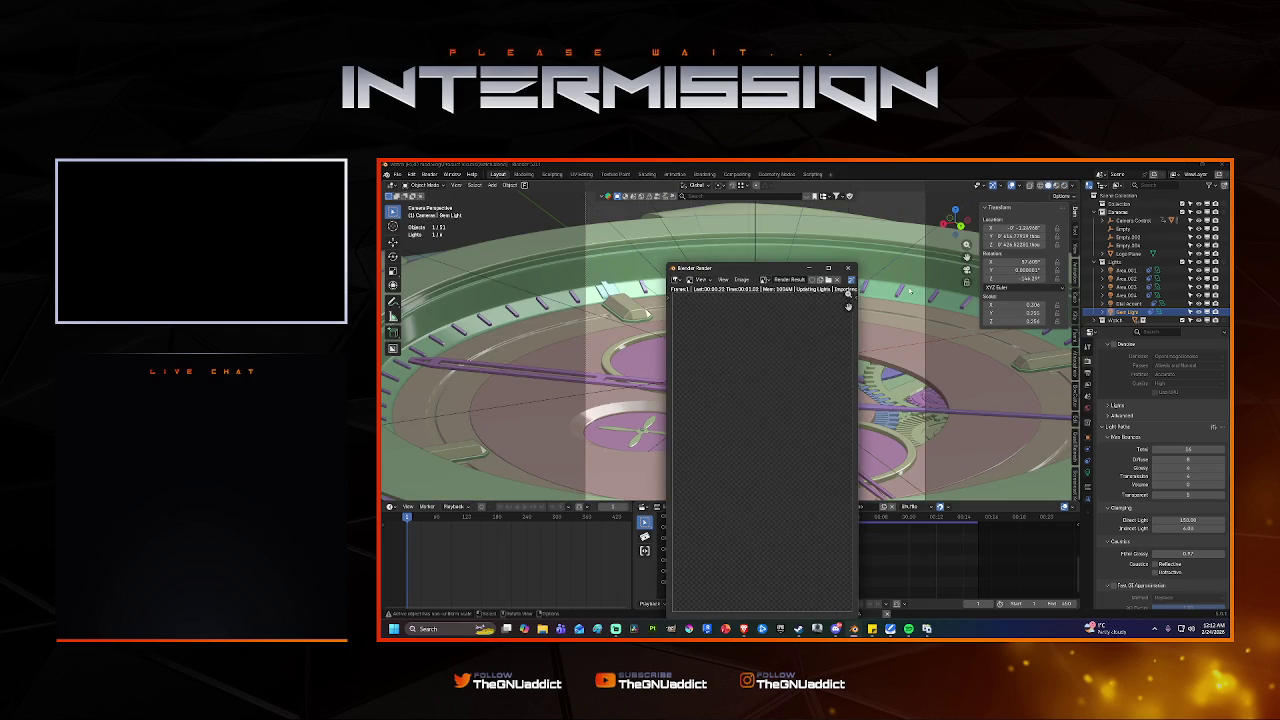
pyautogui.doubleClick(782, 269)
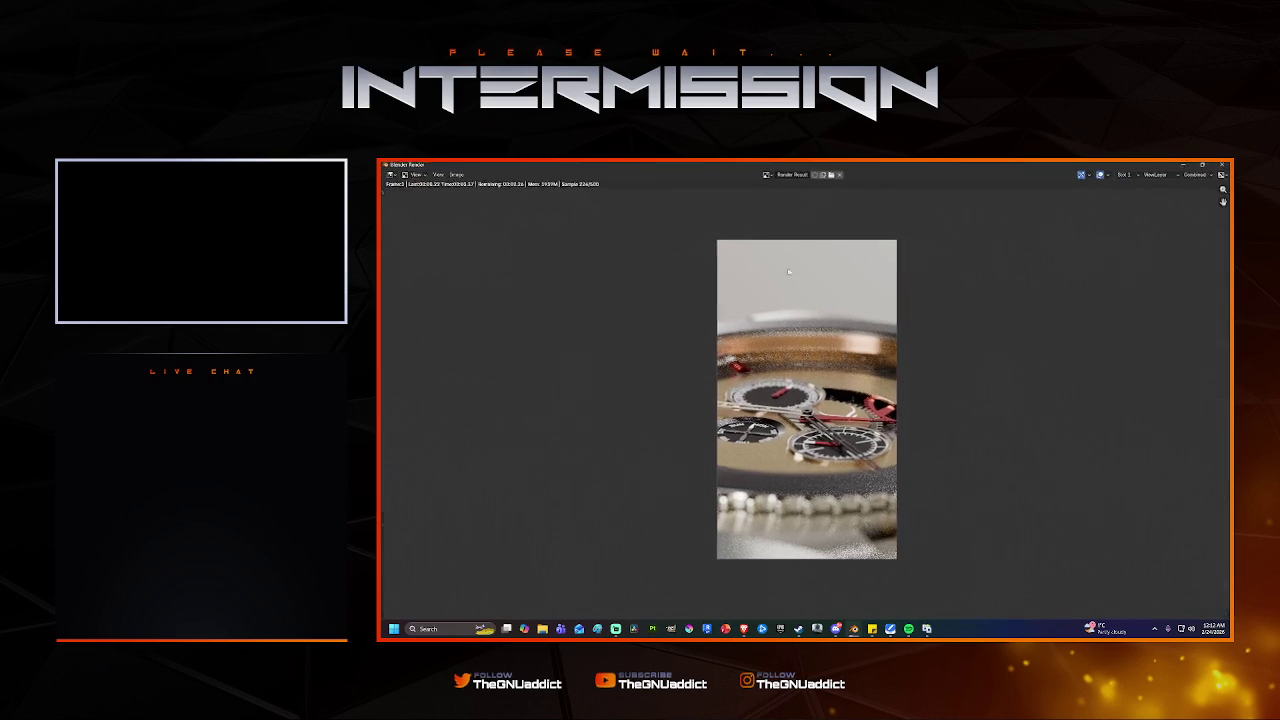
pyautogui.scroll(2, 806, 400)
pyautogui.scroll(1, 806, 400)
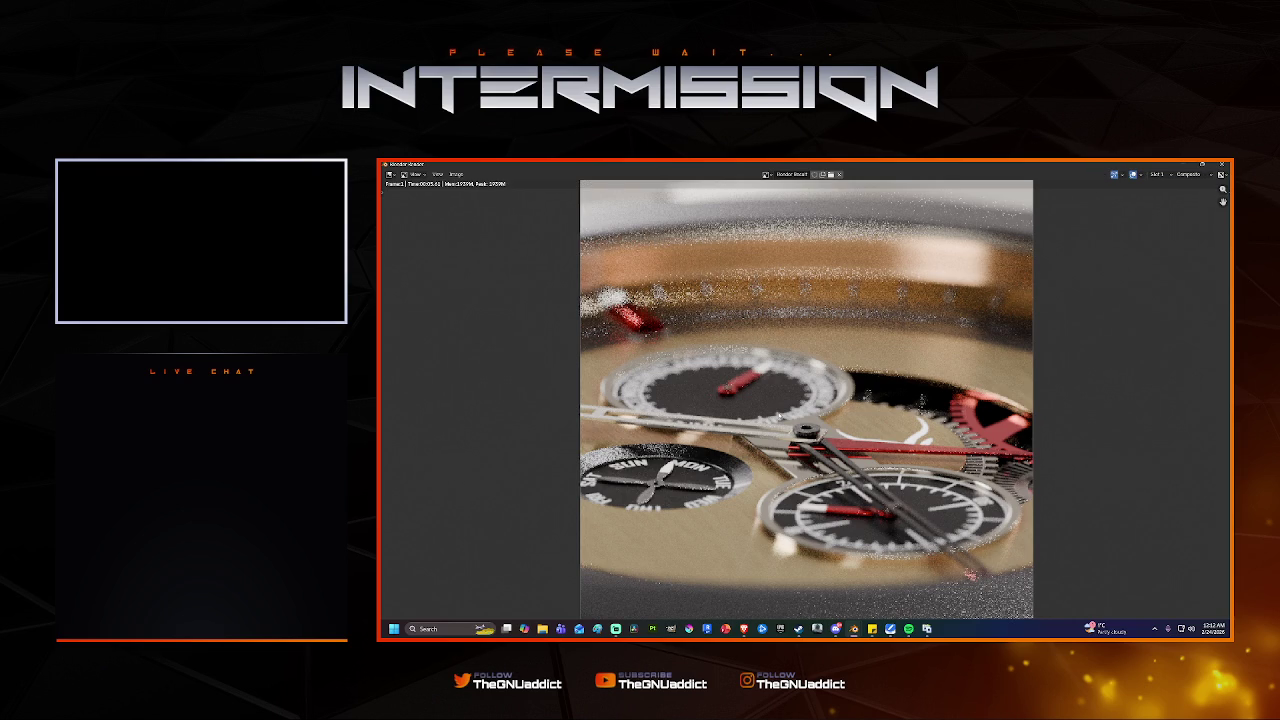
pyautogui.scroll(-1, 806, 400)
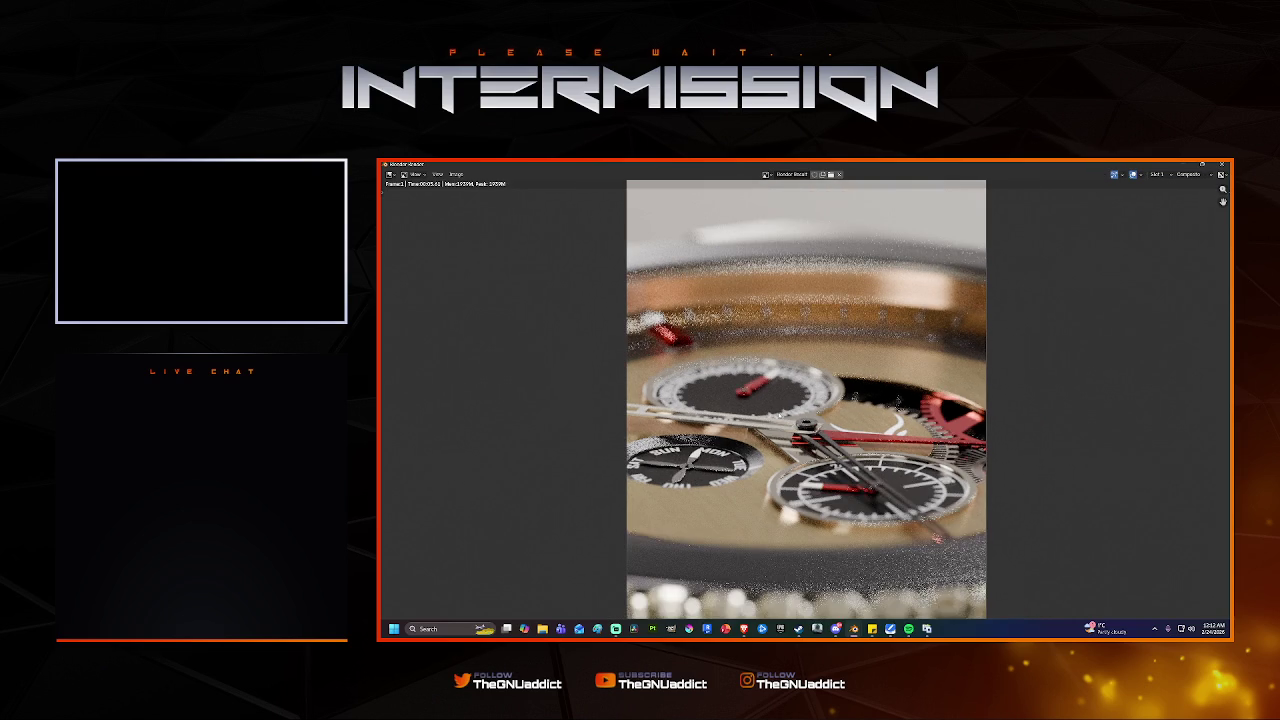
# Route the Render Layers image through the Denoise node into Glare.
pyautogui.click(1221, 163)
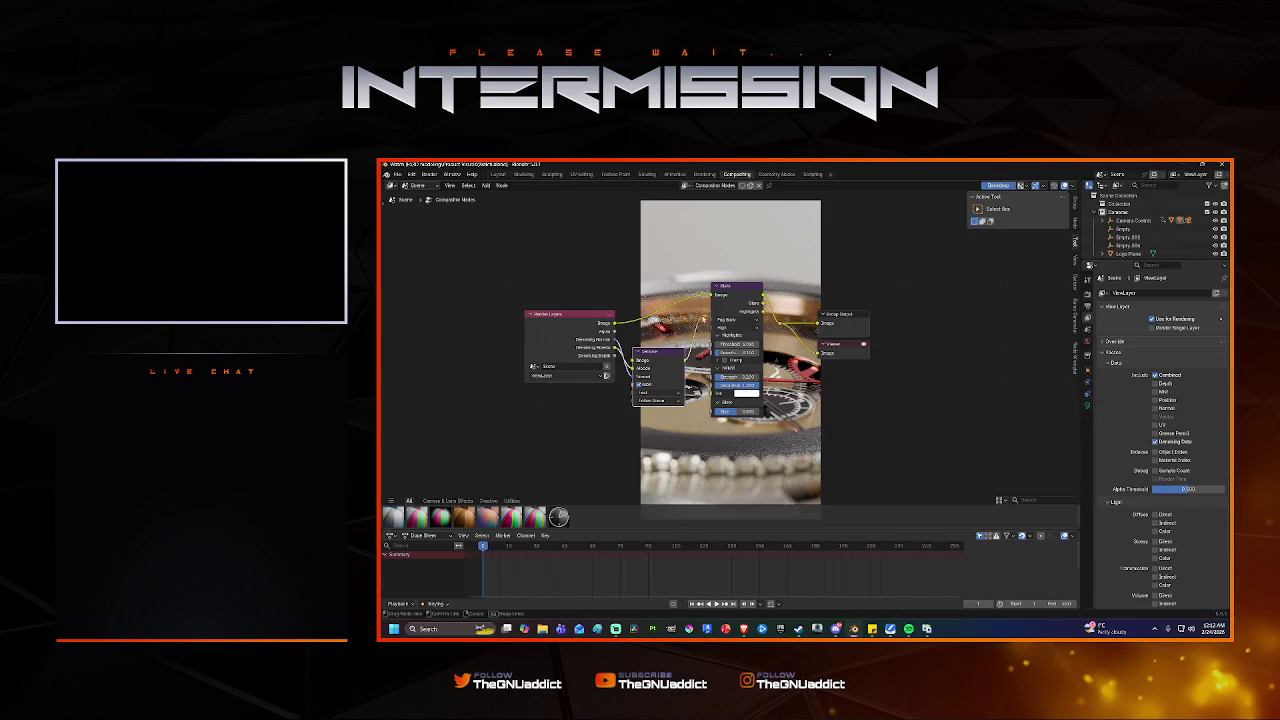
pyautogui.moveTo(684, 361); pyautogui.dragTo(711, 296)
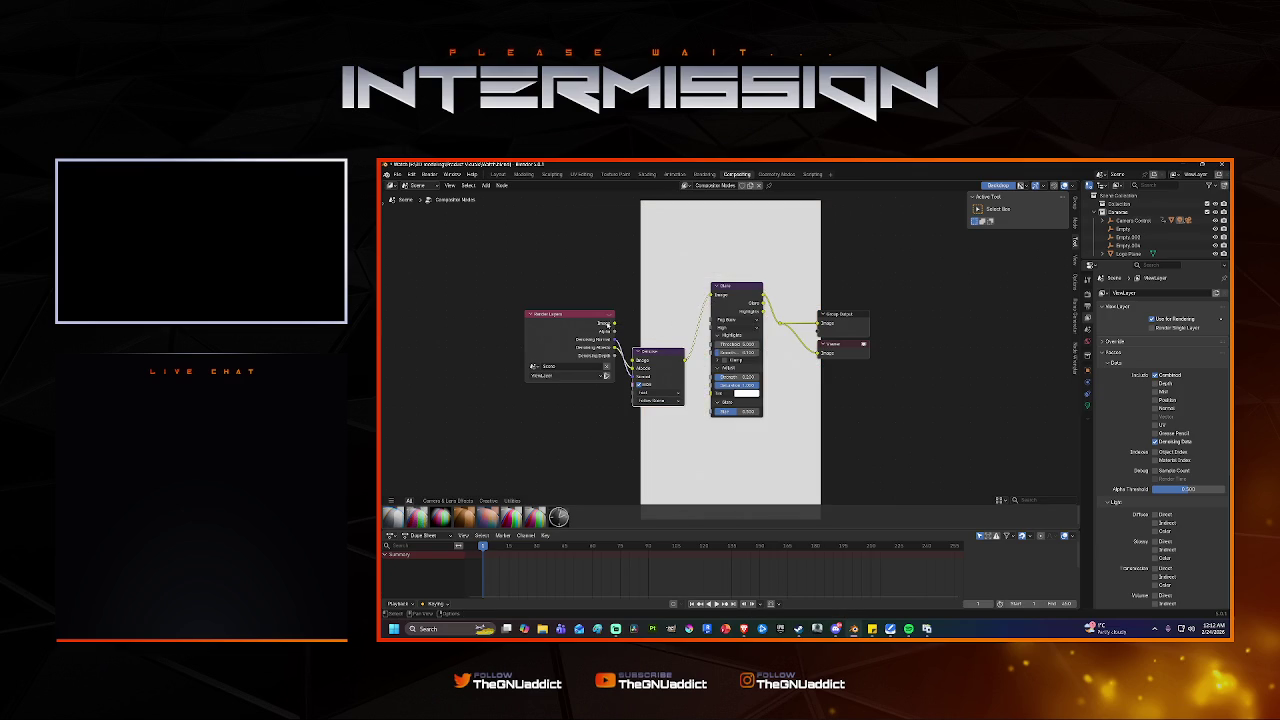
pyautogui.moveTo(606, 324); pyautogui.dragTo(638, 360)
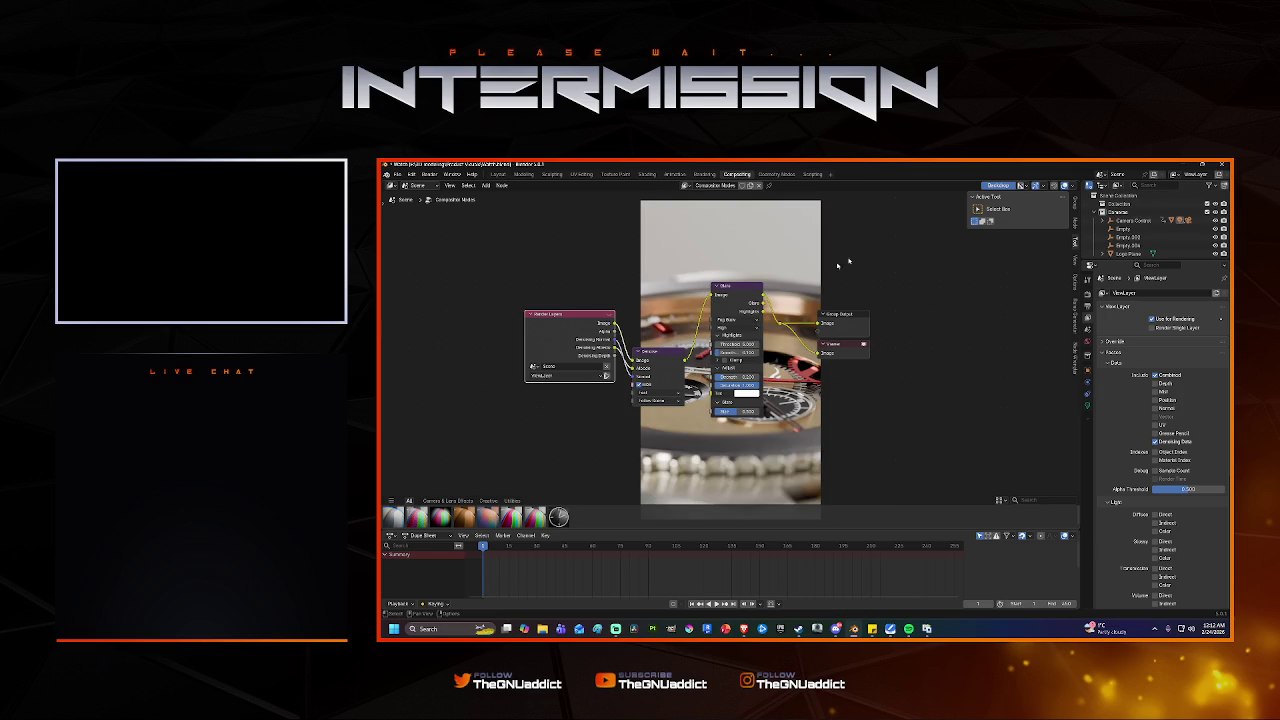
# Re-render the dial close-up from Layout, inspect it enlarged, then close it.
pyautogui.click(497, 174)
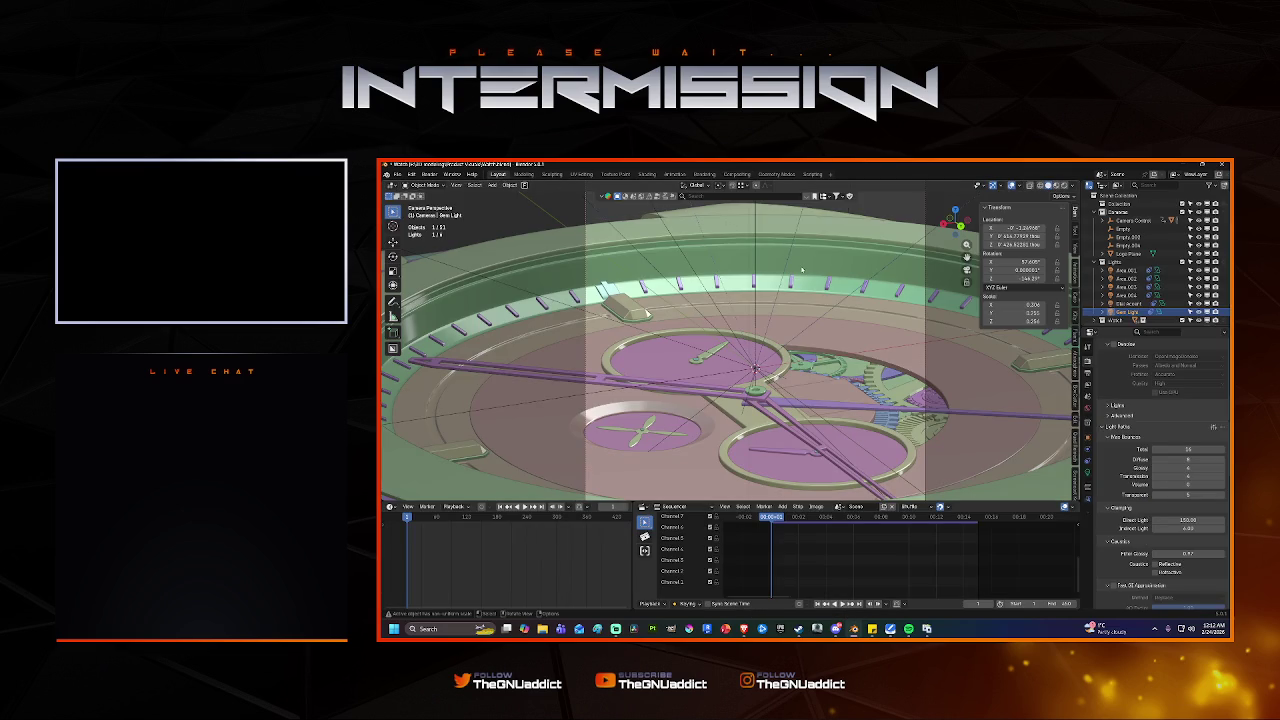
pyautogui.press('F12')
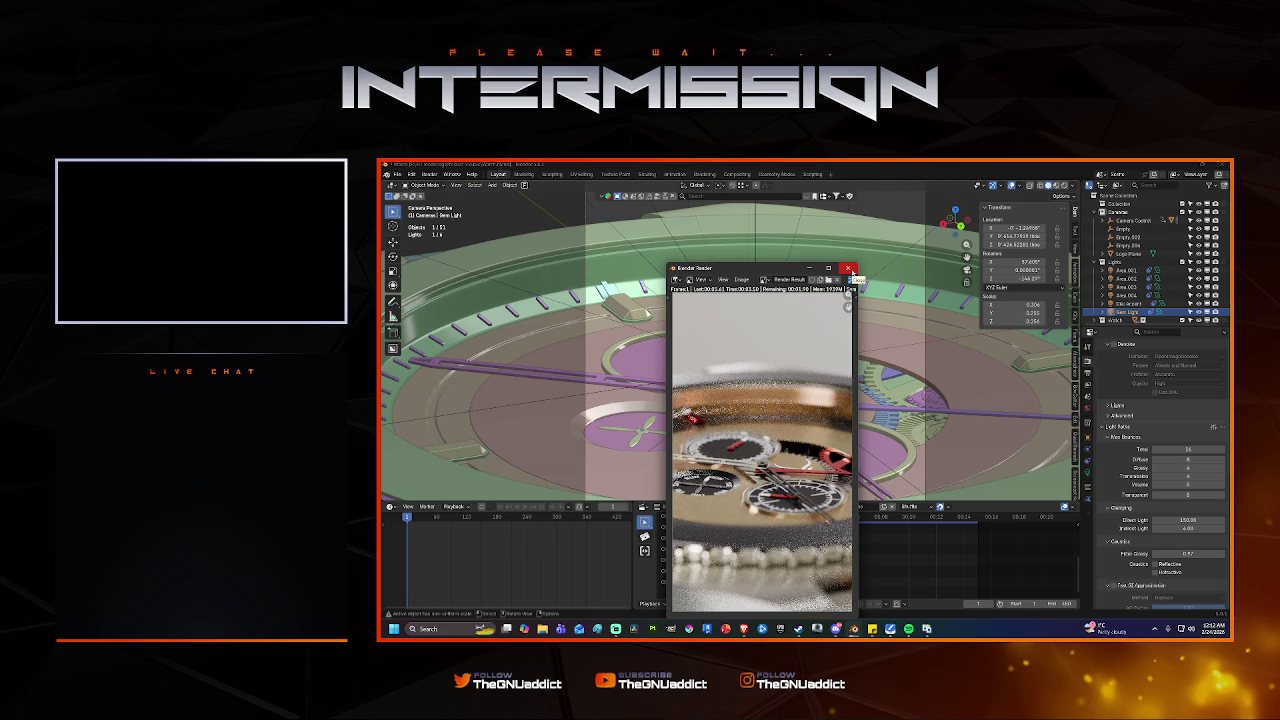
pyautogui.click(828, 268)
pyautogui.scroll(2, 775, 390)
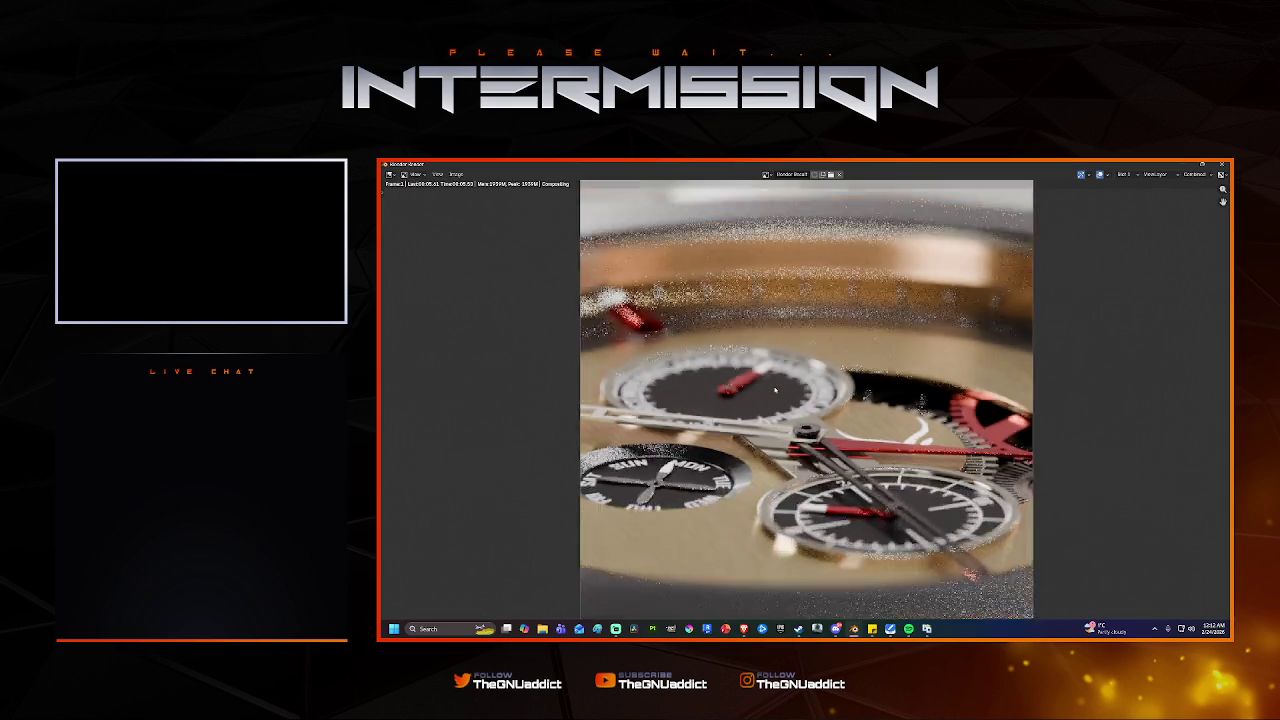
pyautogui.scroll(-1, 775, 390)
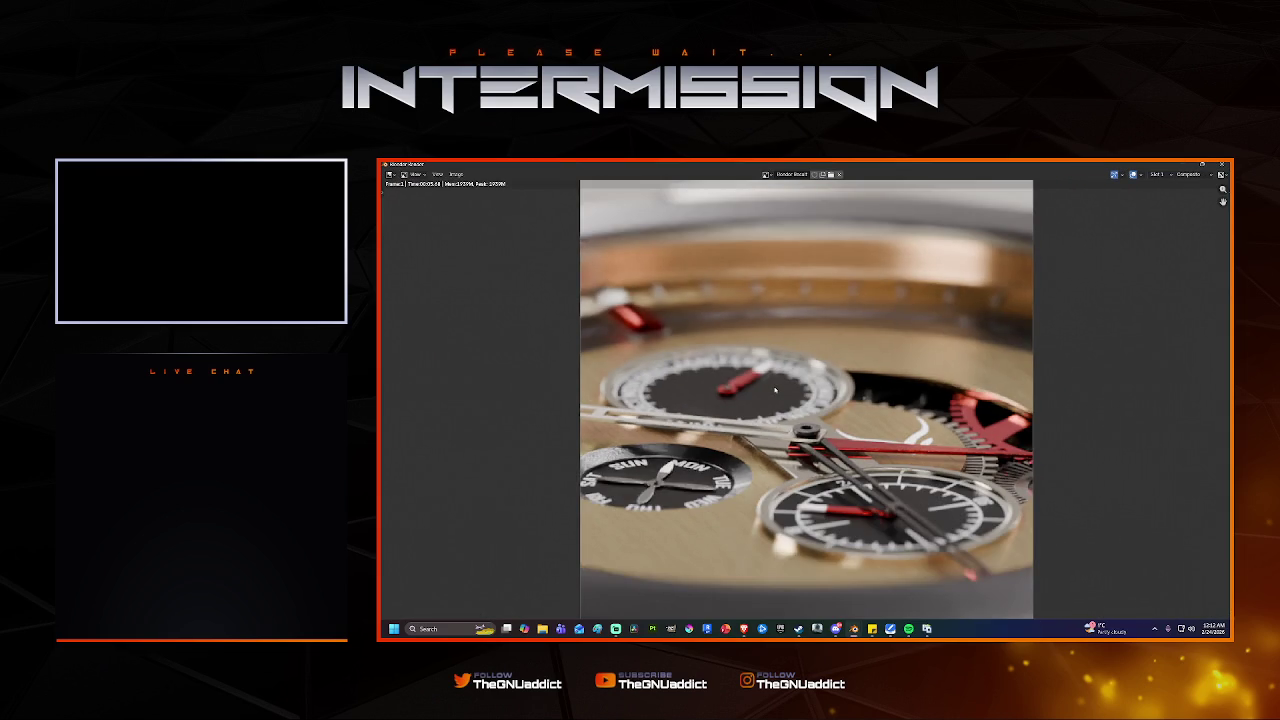
pyautogui.press('Escape')
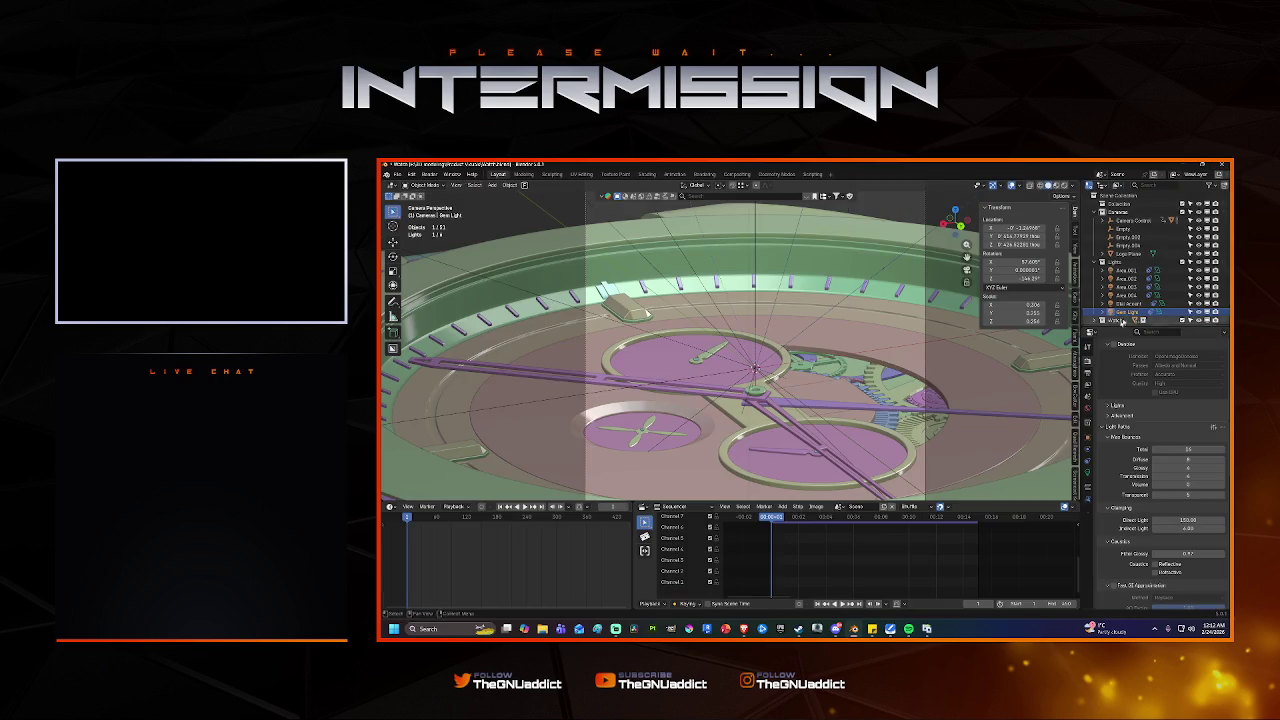
# Set the render resolution scale to 100% and render the frame.
pyautogui.scroll(2, 1160, 420)
pyautogui.click(1180, 387)
pyautogui.write('100')
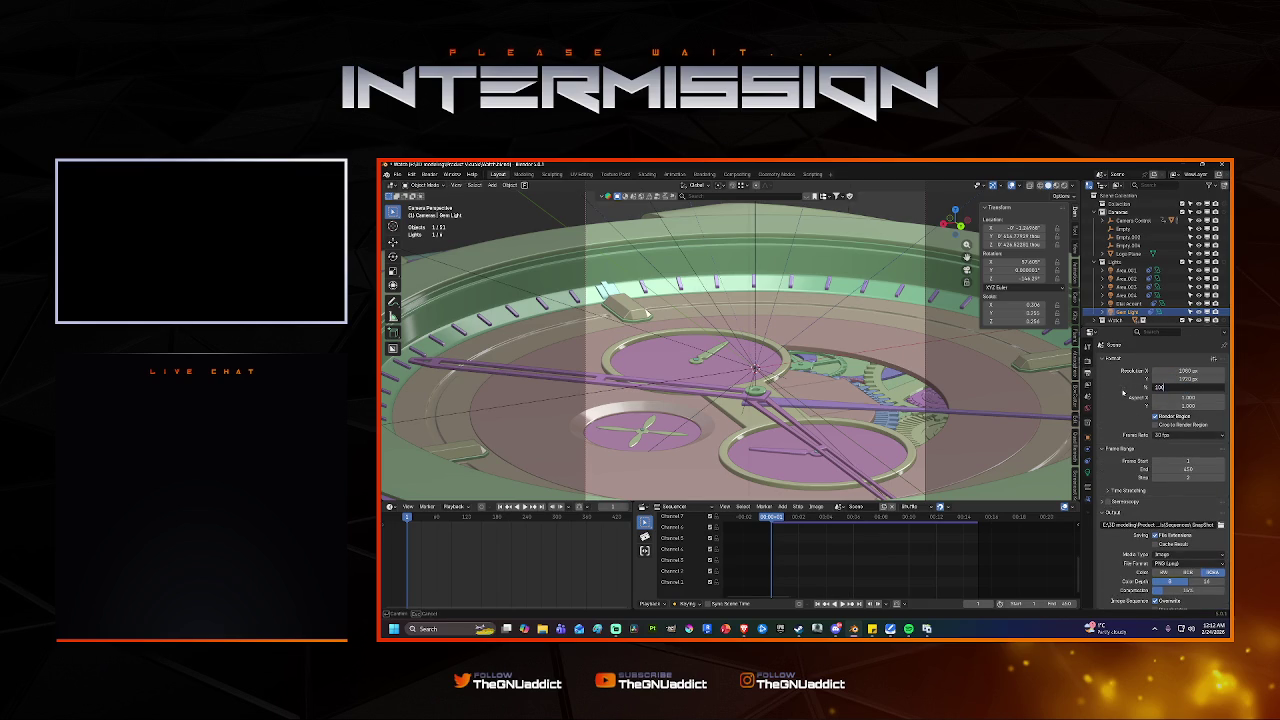
pyautogui.press('Return')
pyautogui.press('F12')
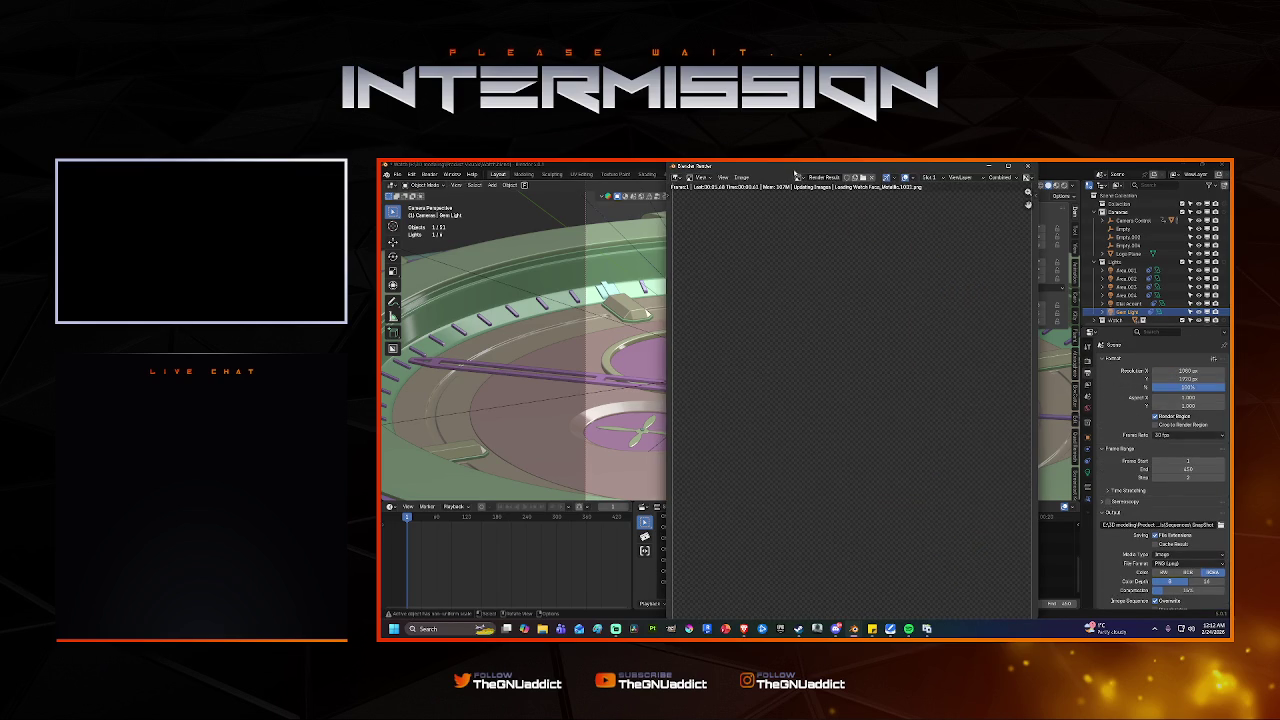
# Zoom around the finished render to inspect it, then close the render window.
pyautogui.scroll(1, 790, 323)
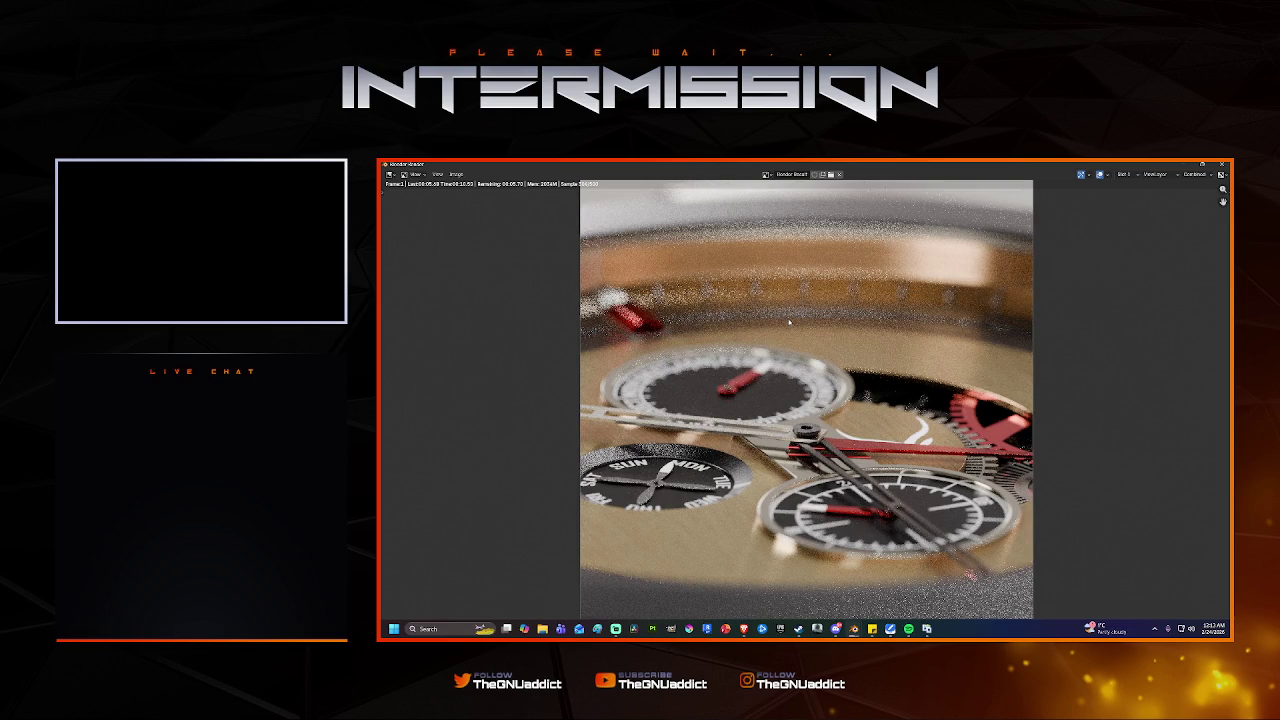
pyautogui.scroll(1, 789, 322)
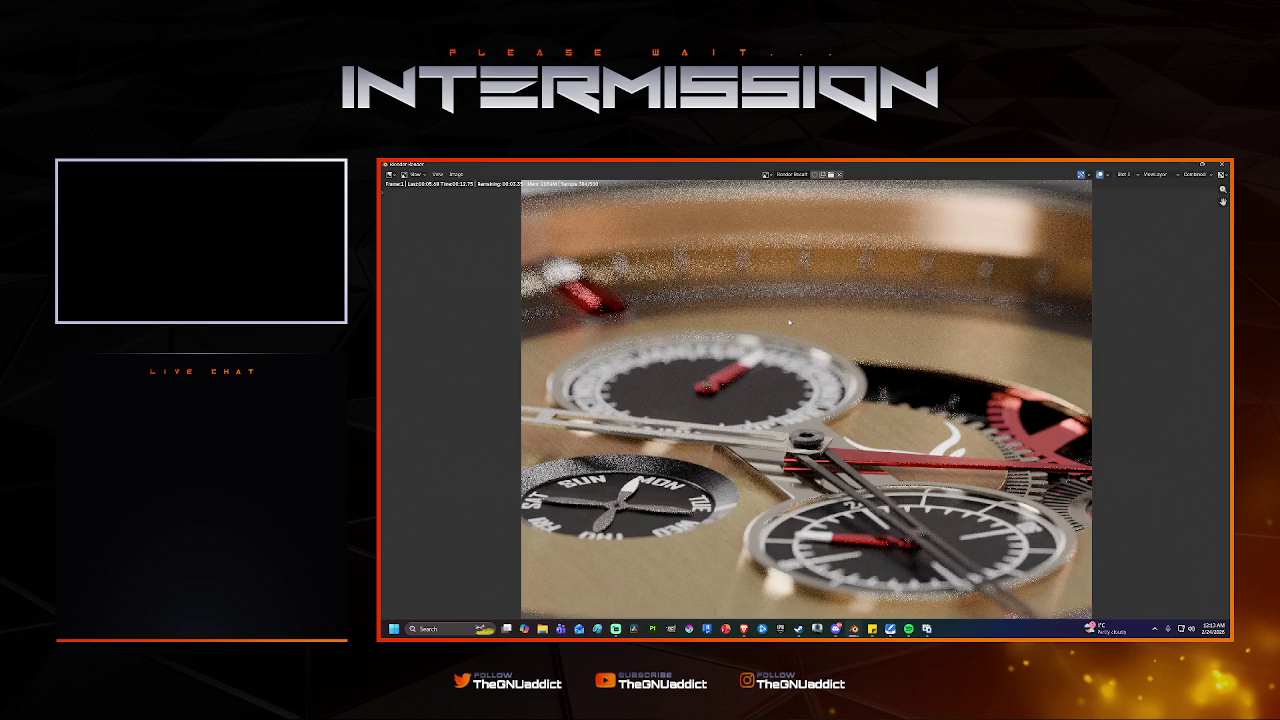
pyautogui.scroll(1, 789, 322)
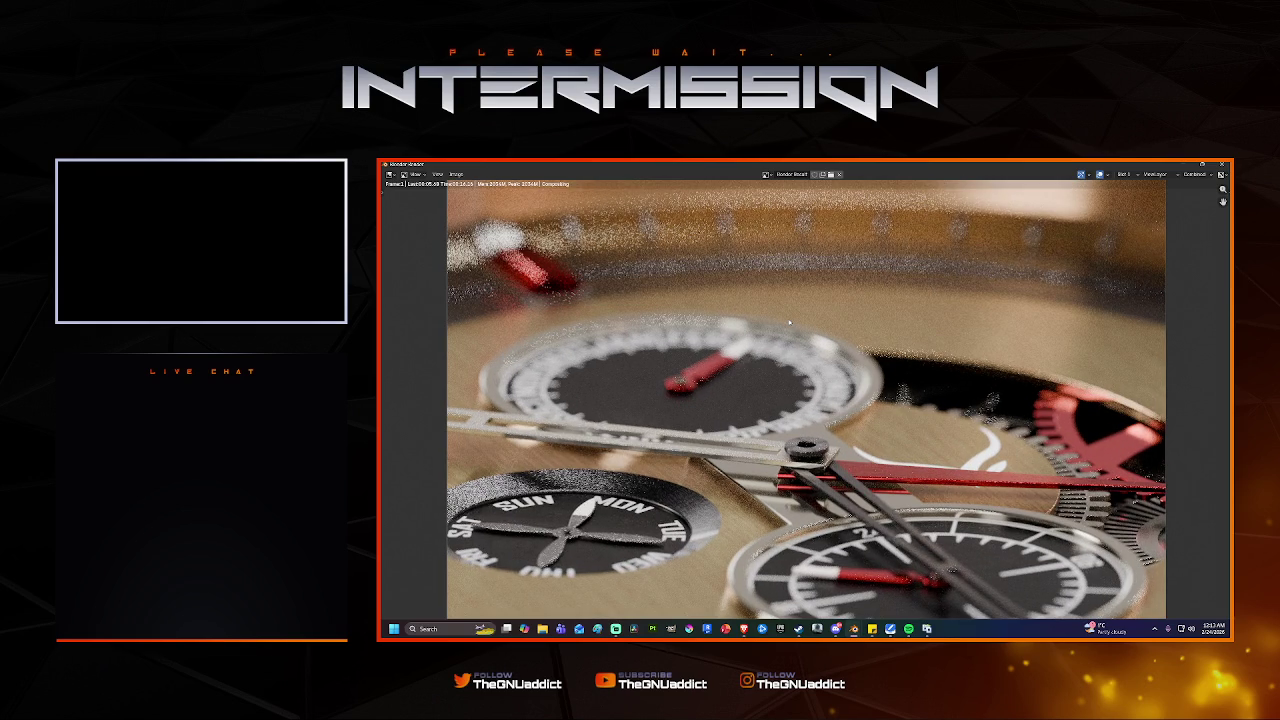
pyautogui.scroll(-2, 789, 322)
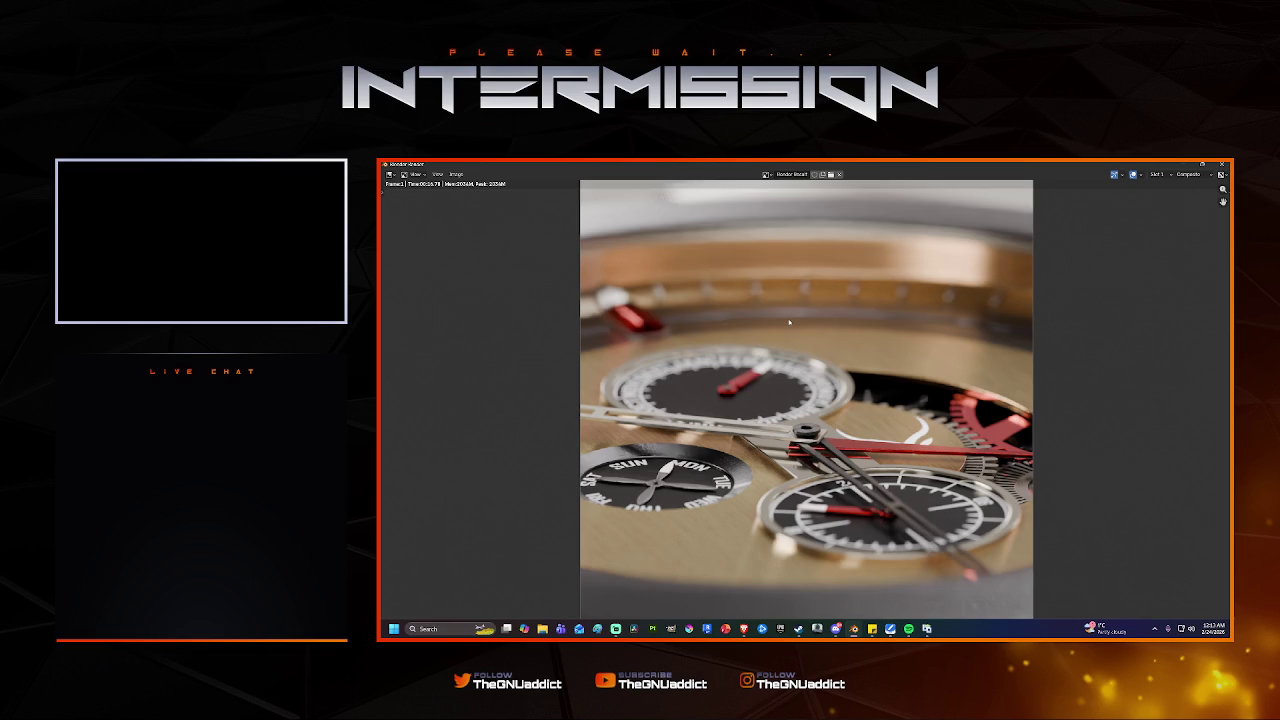
pyautogui.scroll(1, 789, 322)
pyautogui.click(1221, 163)
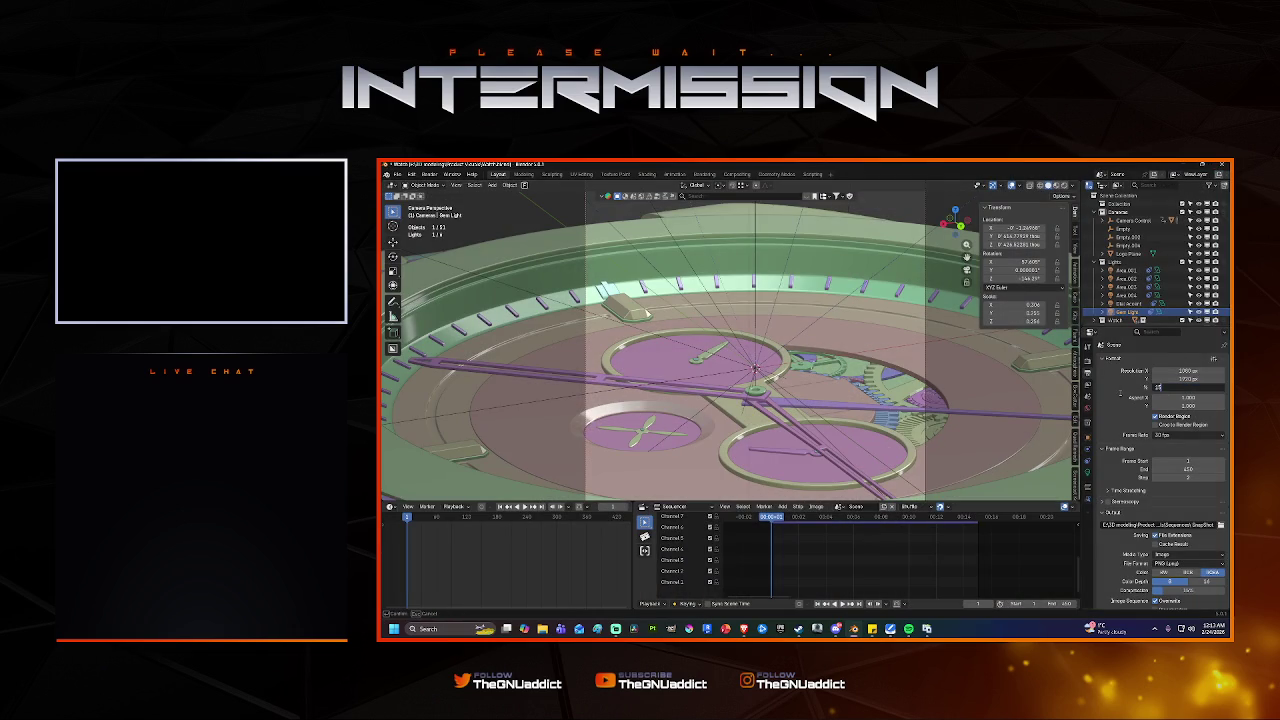
# Show the Render tab's sampling and Light Paths settings and start an F12 render.
pyautogui.scroll(-2, 1190, 486)
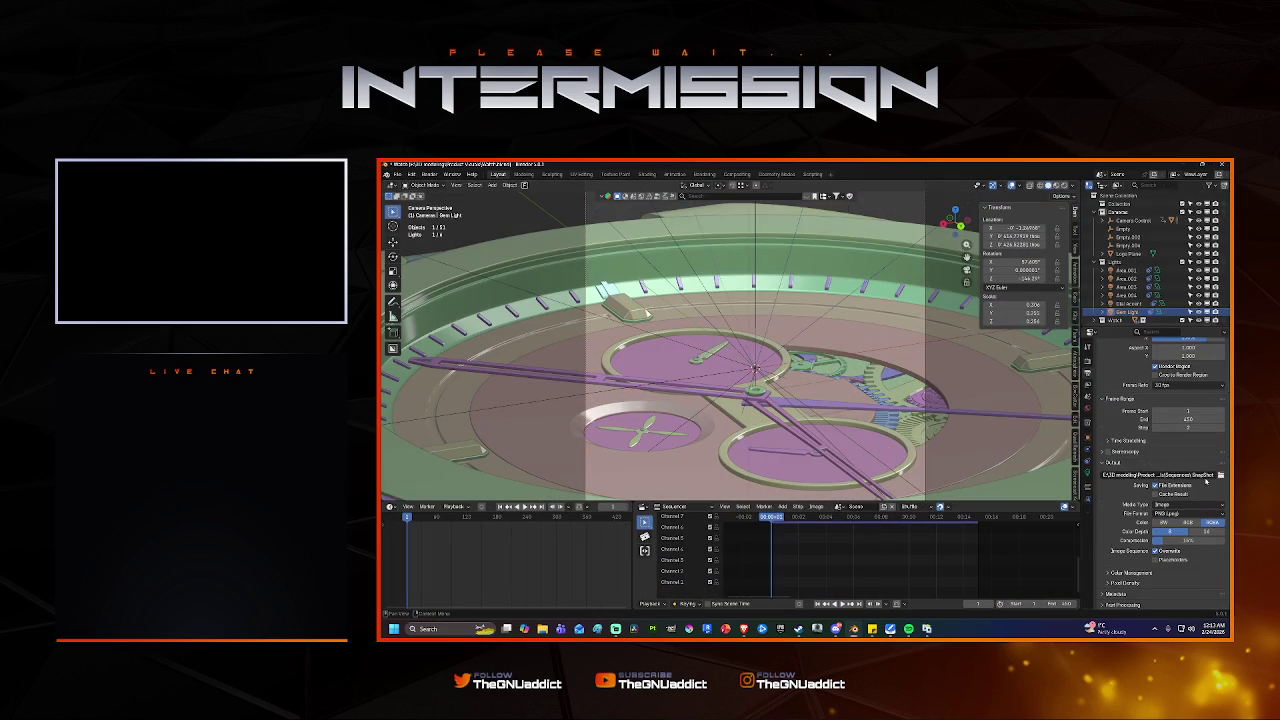
pyautogui.click(1088, 359)
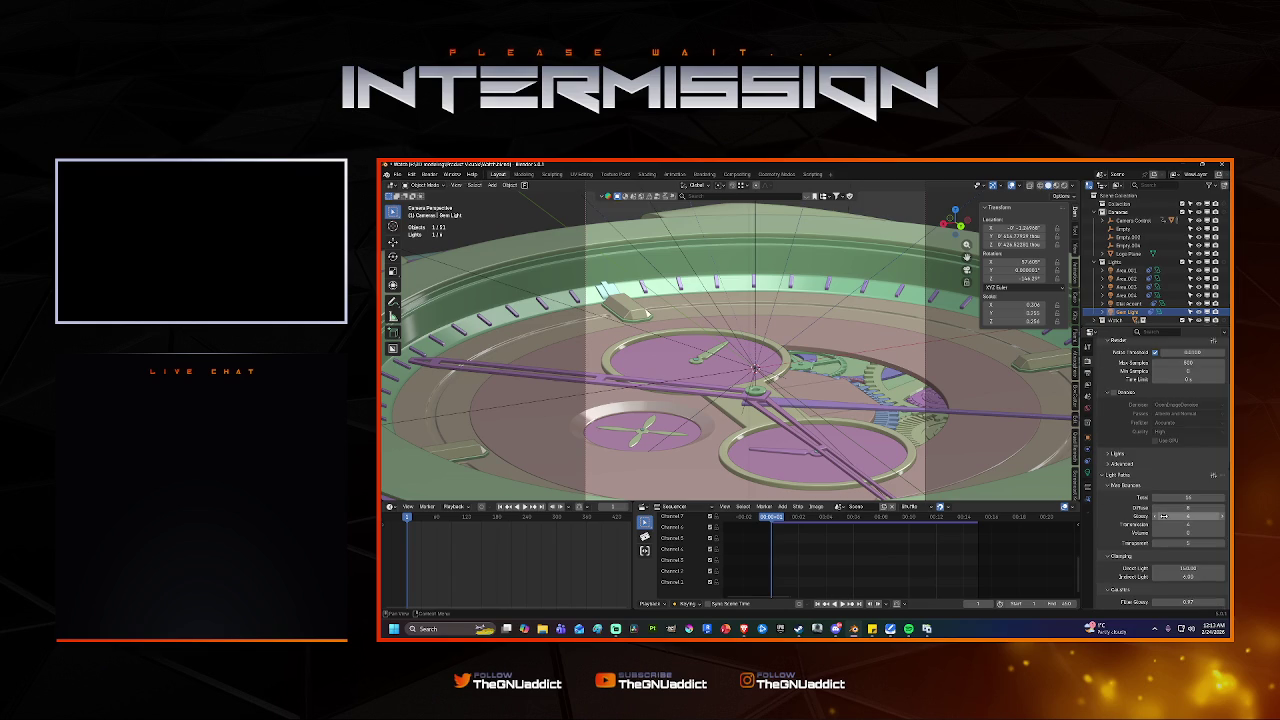
pyautogui.scroll(-2, 1163, 516)
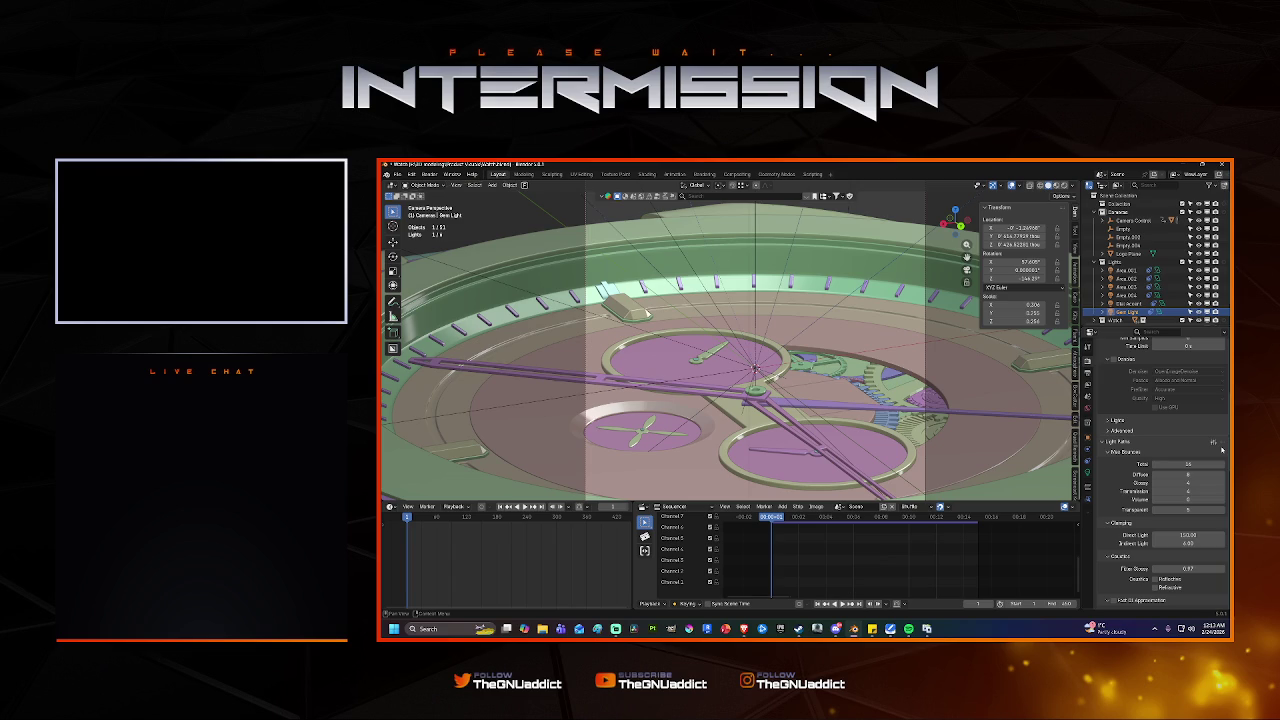
pyautogui.press('F12')
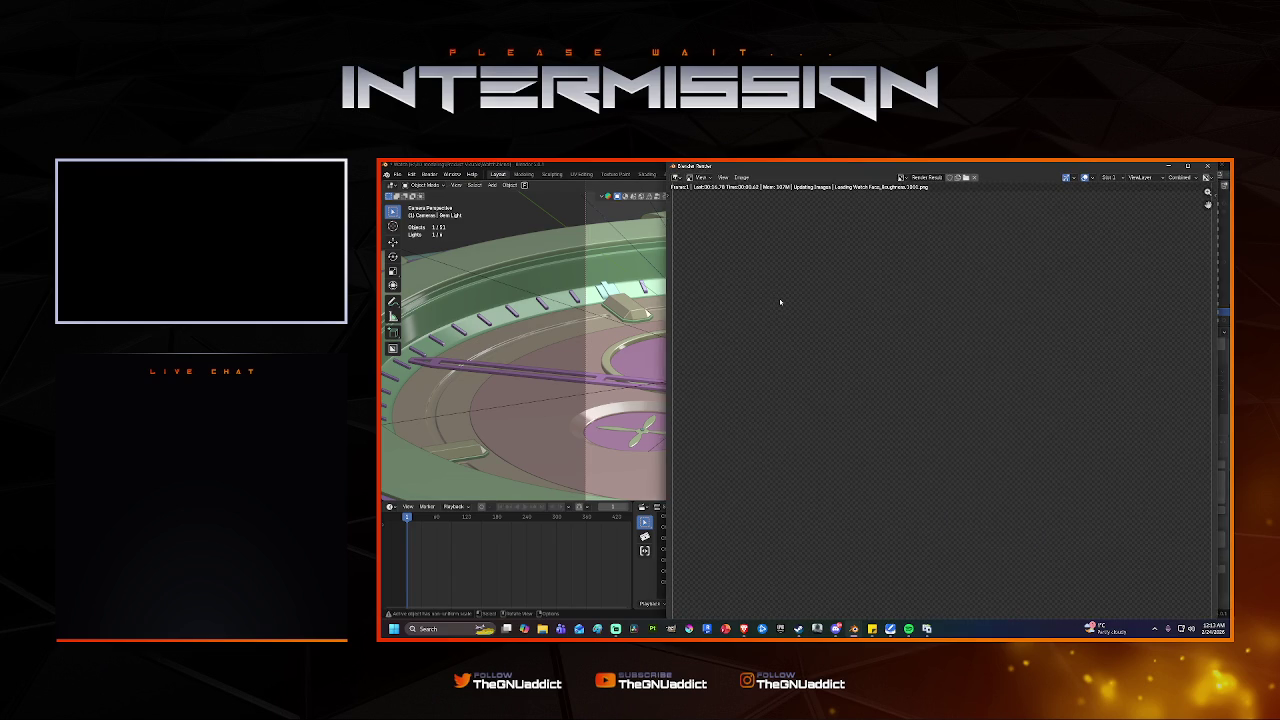
# Maximize the render window and zoom in once the dial render finishes.
pyautogui.doubleClick(799, 168)
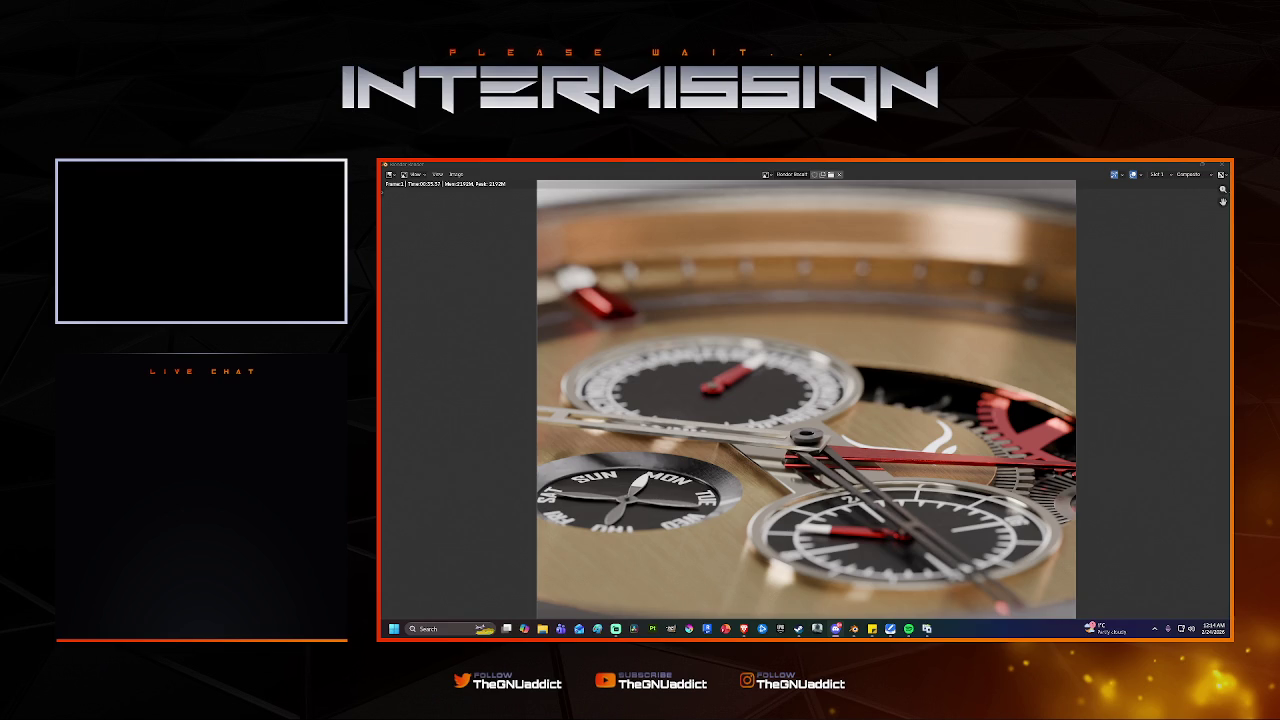
pyautogui.scroll(1, 700, 445)
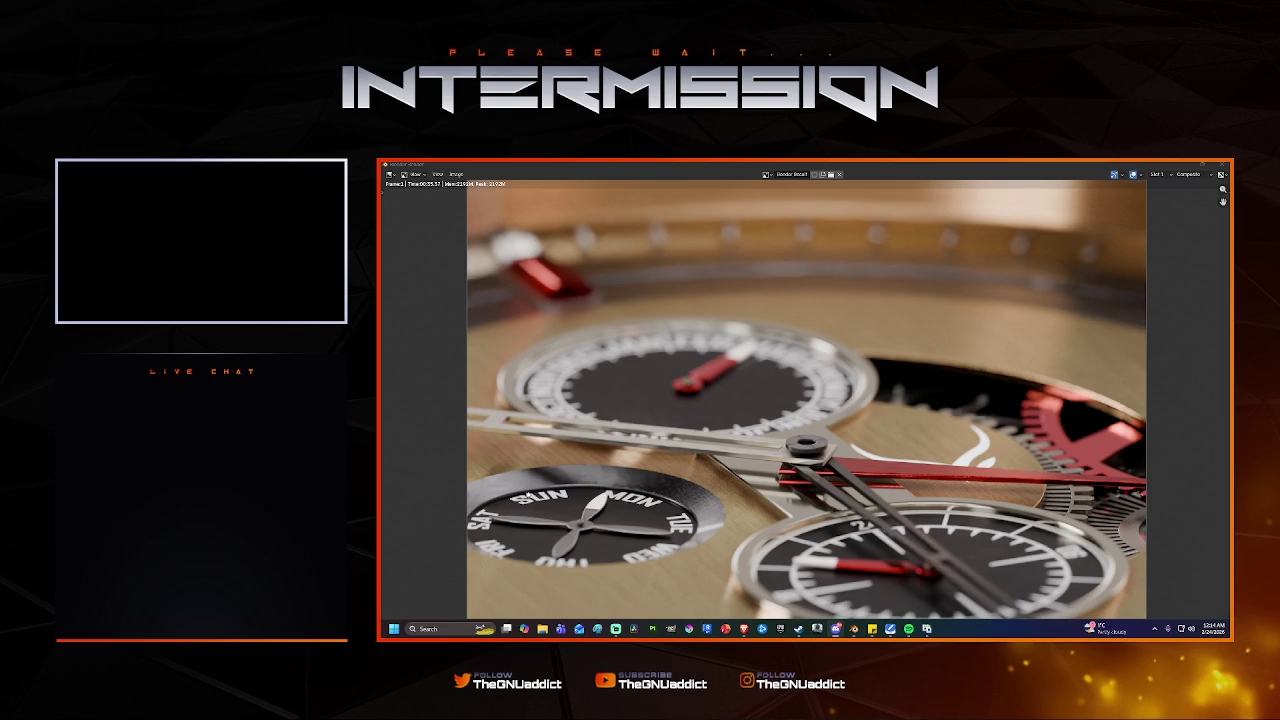
pyautogui.scroll(-3, 537, 492)
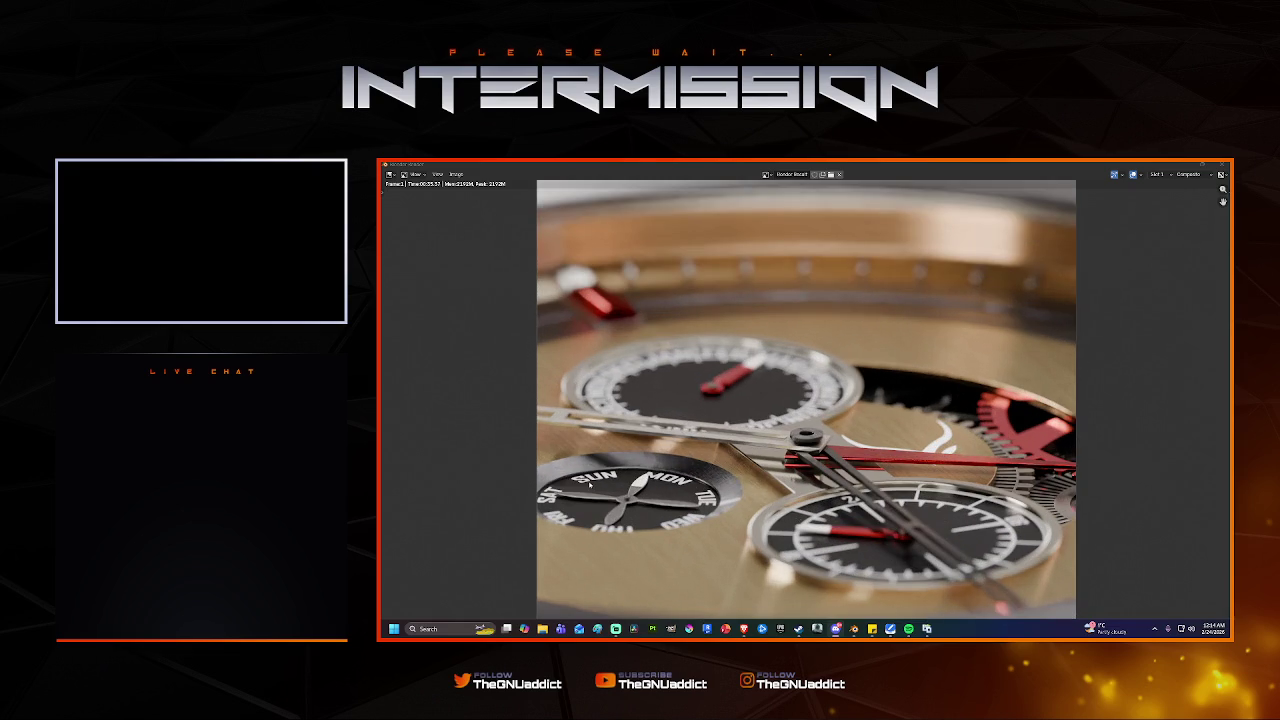
pyautogui.scroll(1, 619, 465)
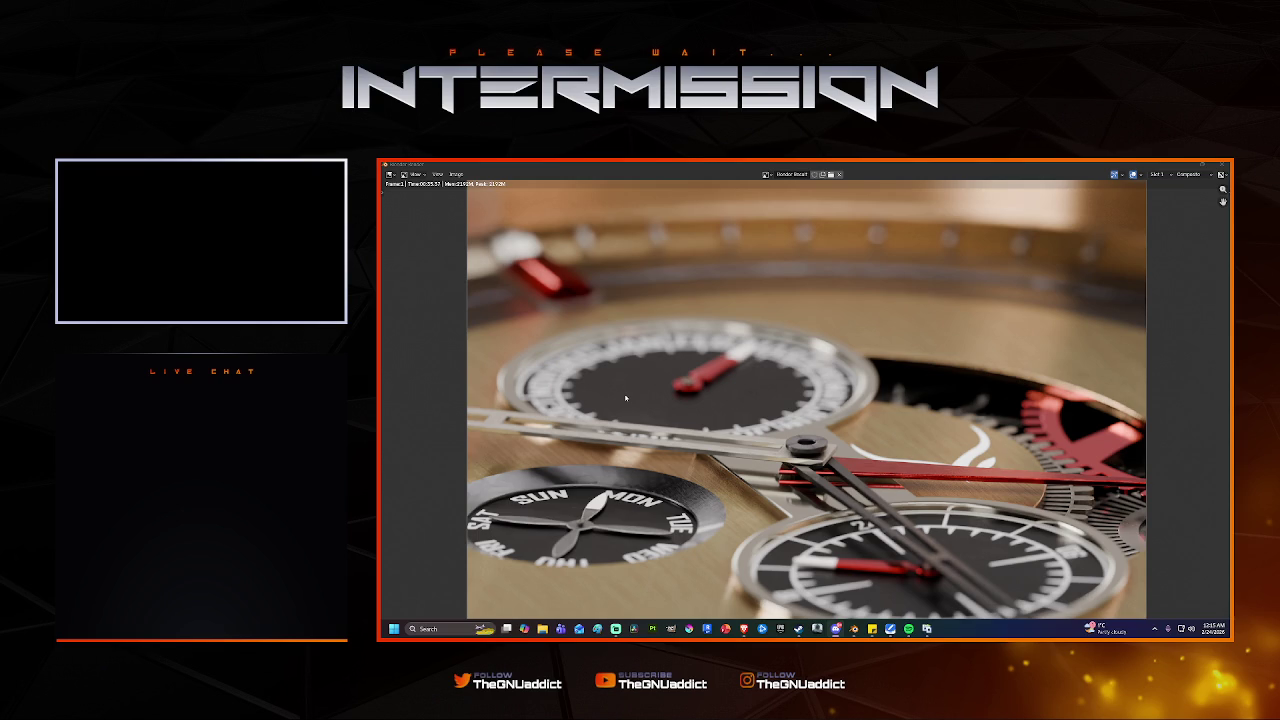
pyautogui.scroll(1, 625, 398)
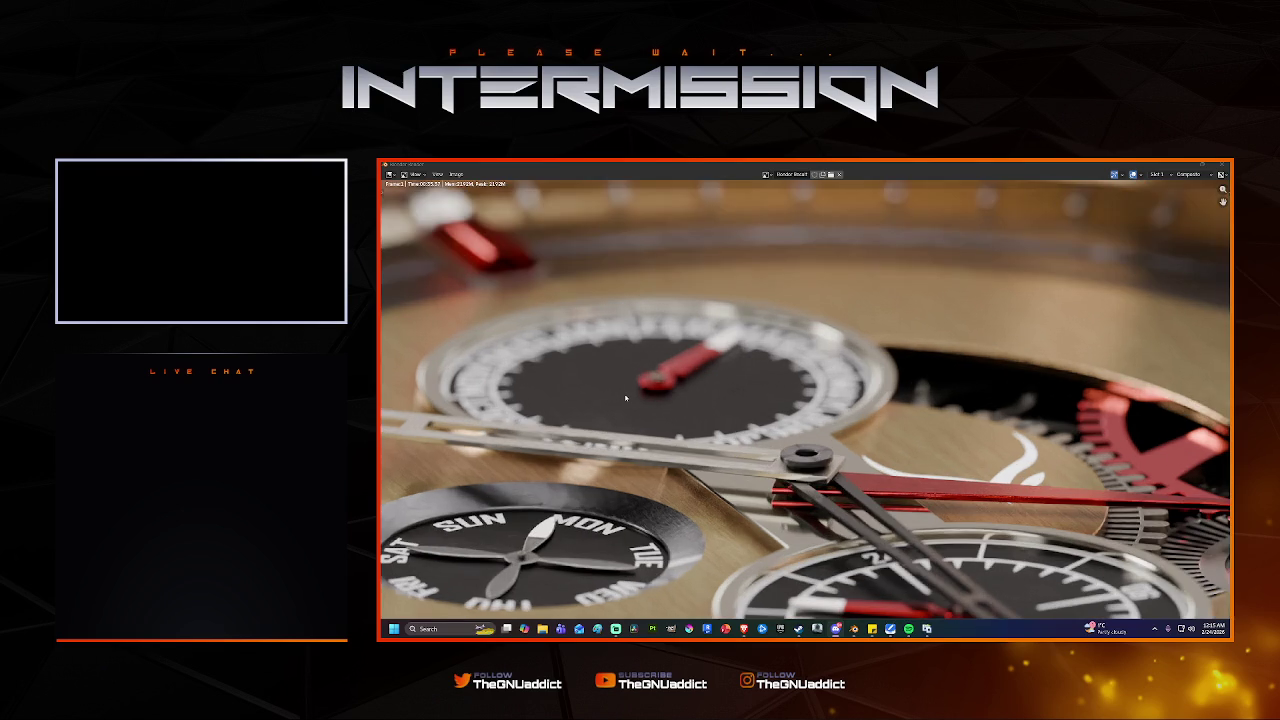
pyautogui.scroll(2, 625, 398)
pyautogui.scroll(-2, 625, 398)
pyautogui.scroll(-1, 625, 398)
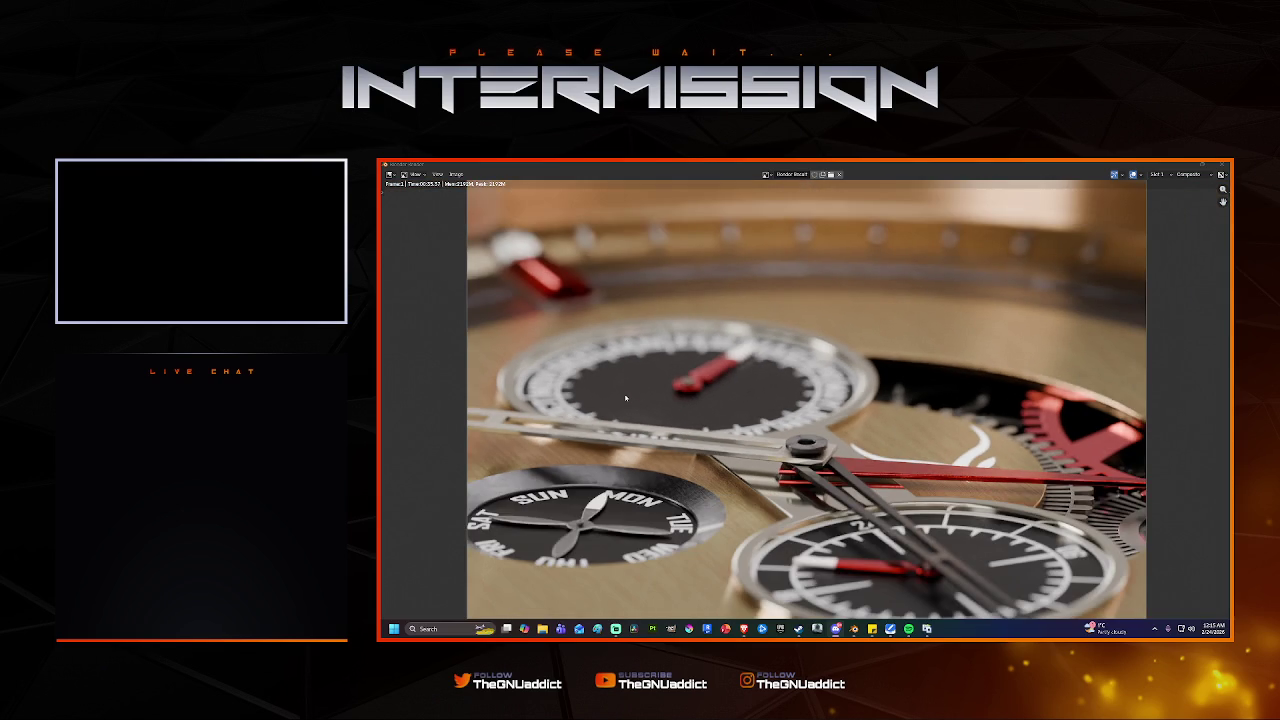
pyautogui.scroll(-1, 625, 398)
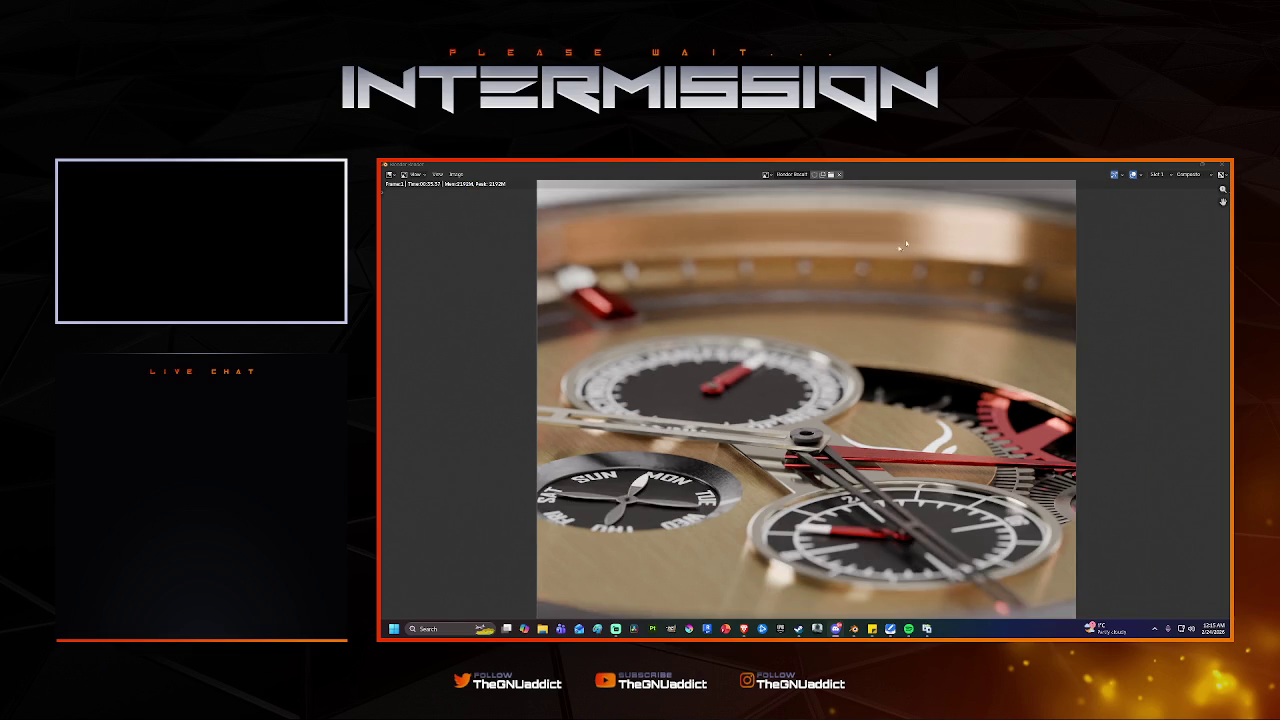
pyautogui.scroll(5, 855, 399)
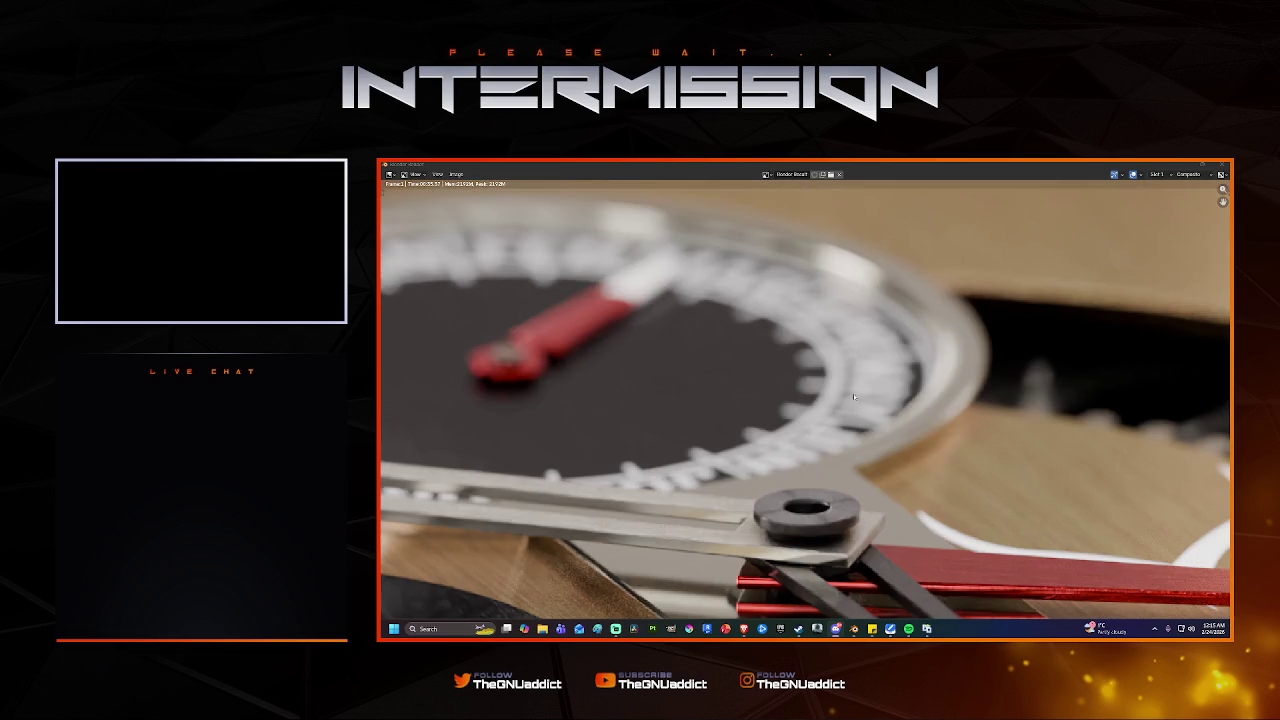
pyautogui.scroll(-1, 854, 388)
pyautogui.scroll(-4, 854, 388)
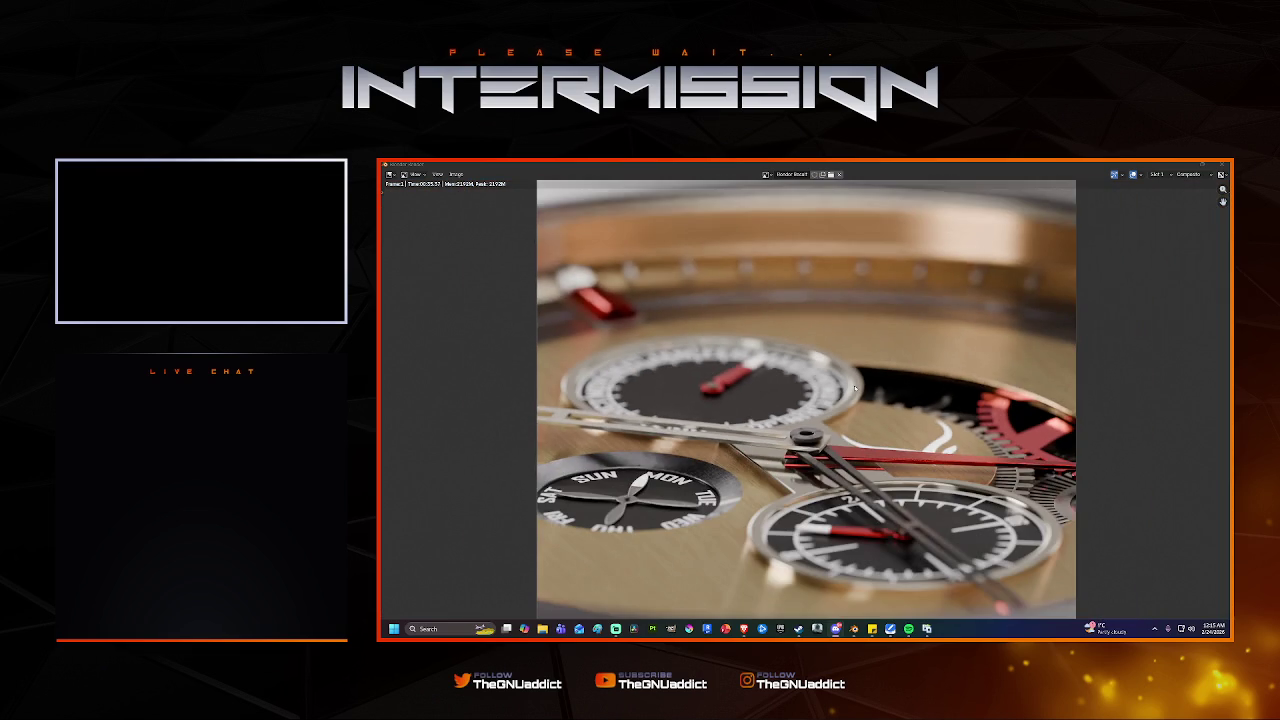
pyautogui.scroll(1, 855, 388)
pyautogui.scroll(-1, 855, 388)
# Close the render window and select the Resolution % field under Output Properties > Format.
pyautogui.click(1222, 166)
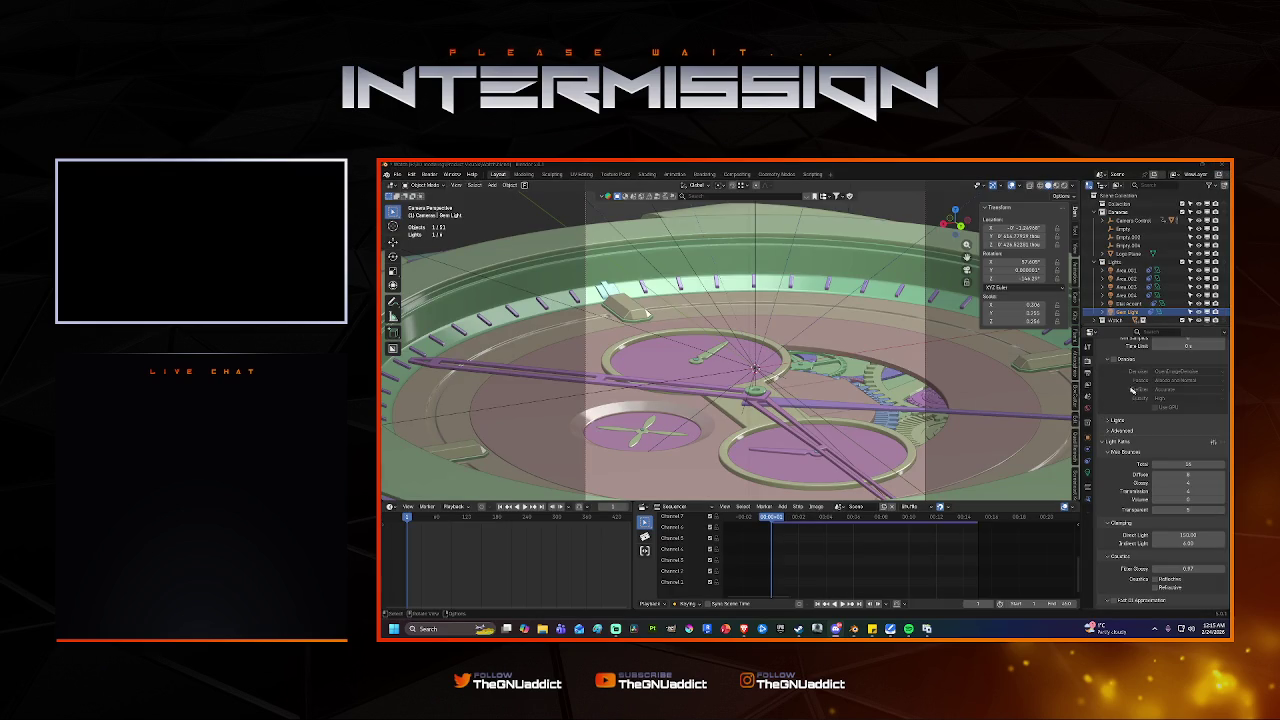
pyautogui.scroll(3, 1173, 410)
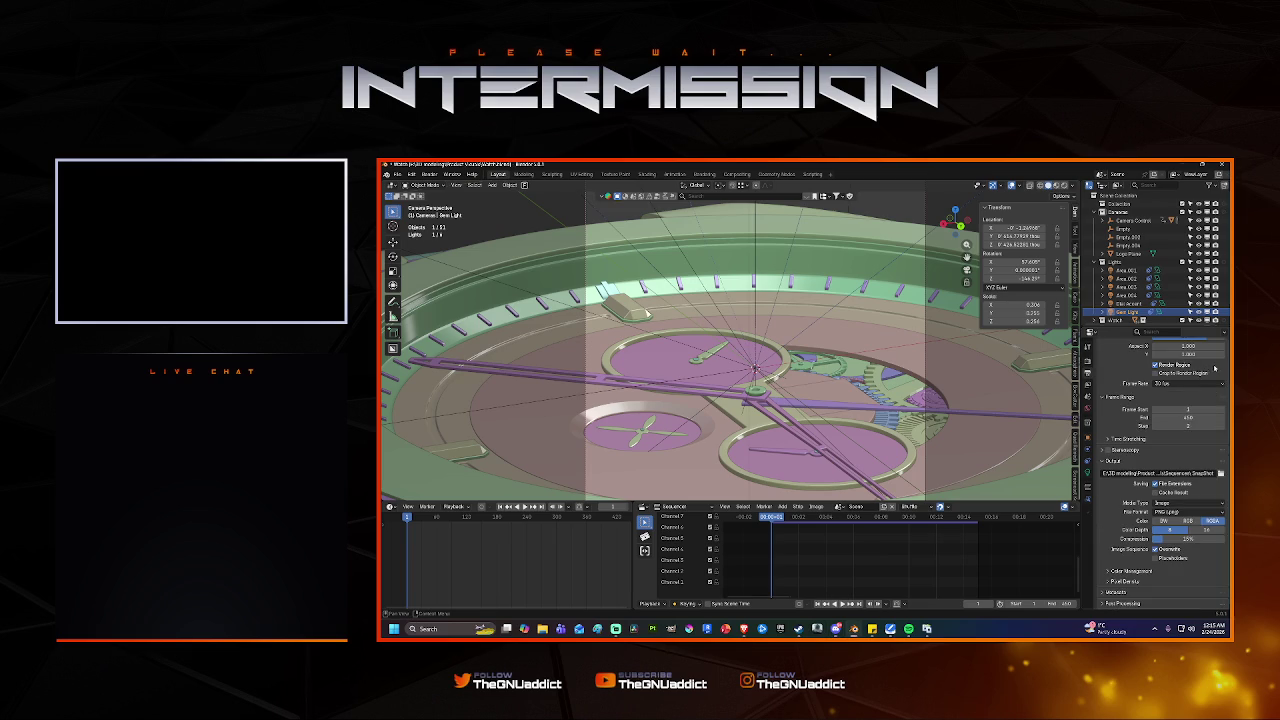
pyautogui.scroll(2, 1170, 390)
pyautogui.click(1162, 386)
# Set the resolution scale to 100% and start an F12 render of the dial.
pyautogui.write('1')
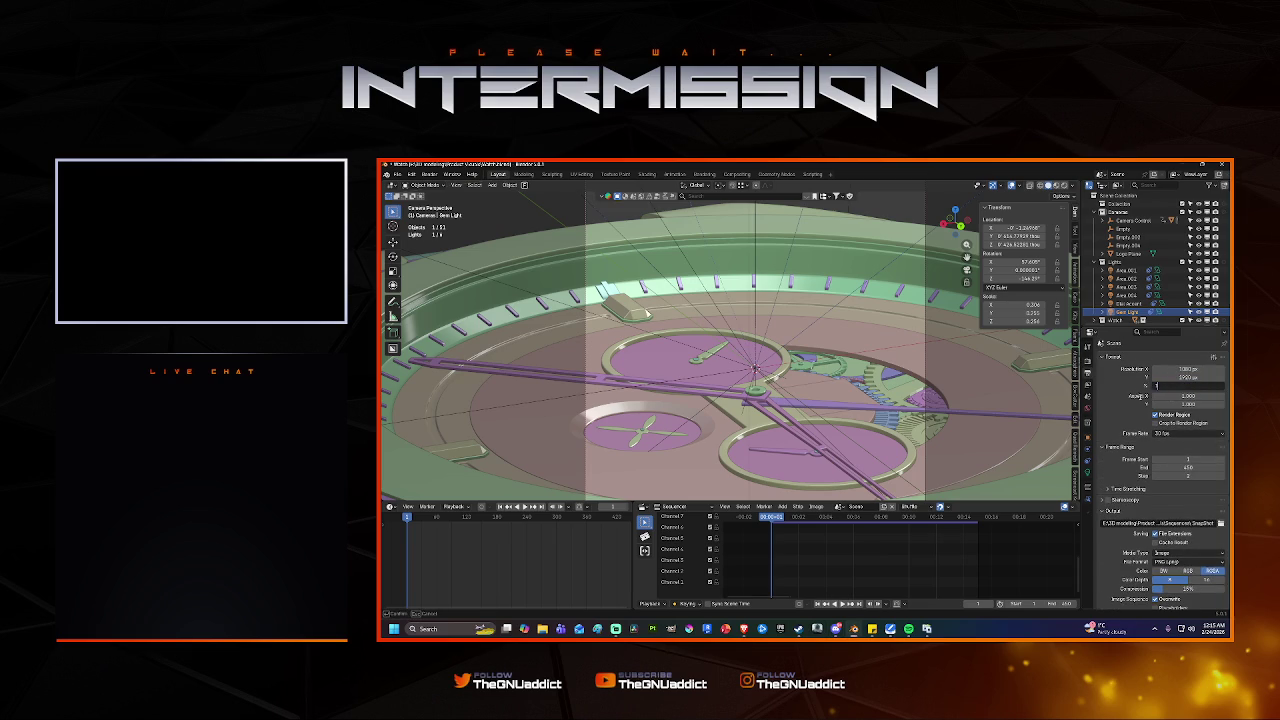
pyautogui.write('00')
pyautogui.press('Return')
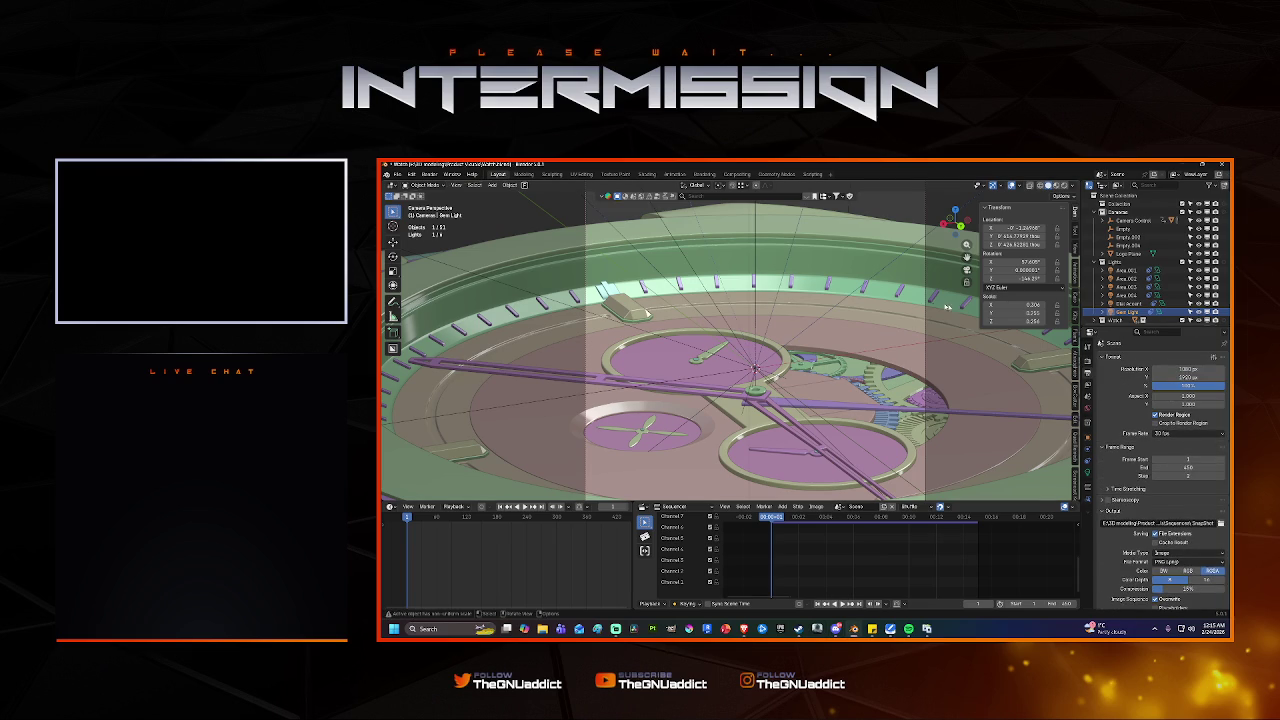
pyautogui.press('F12')
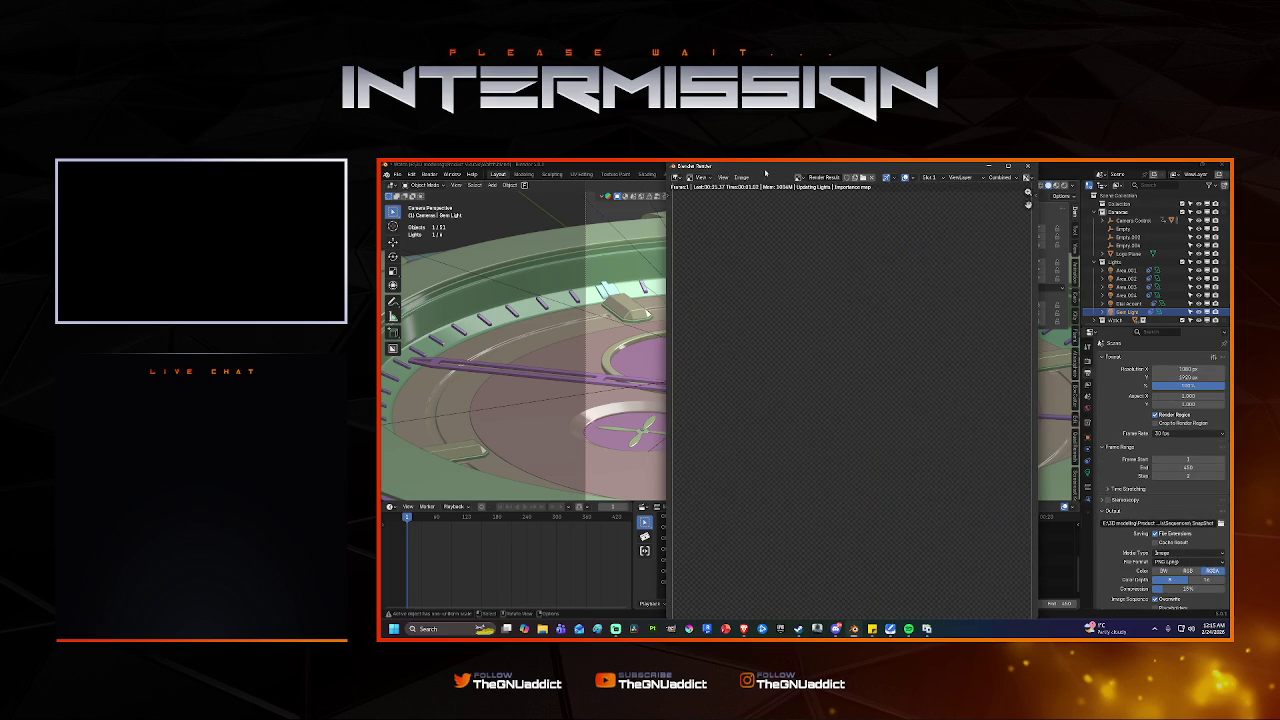
# Inspect the full-size render maximised, compare it with the earlier slot via J, then close it.
pyautogui.press('super+Up')
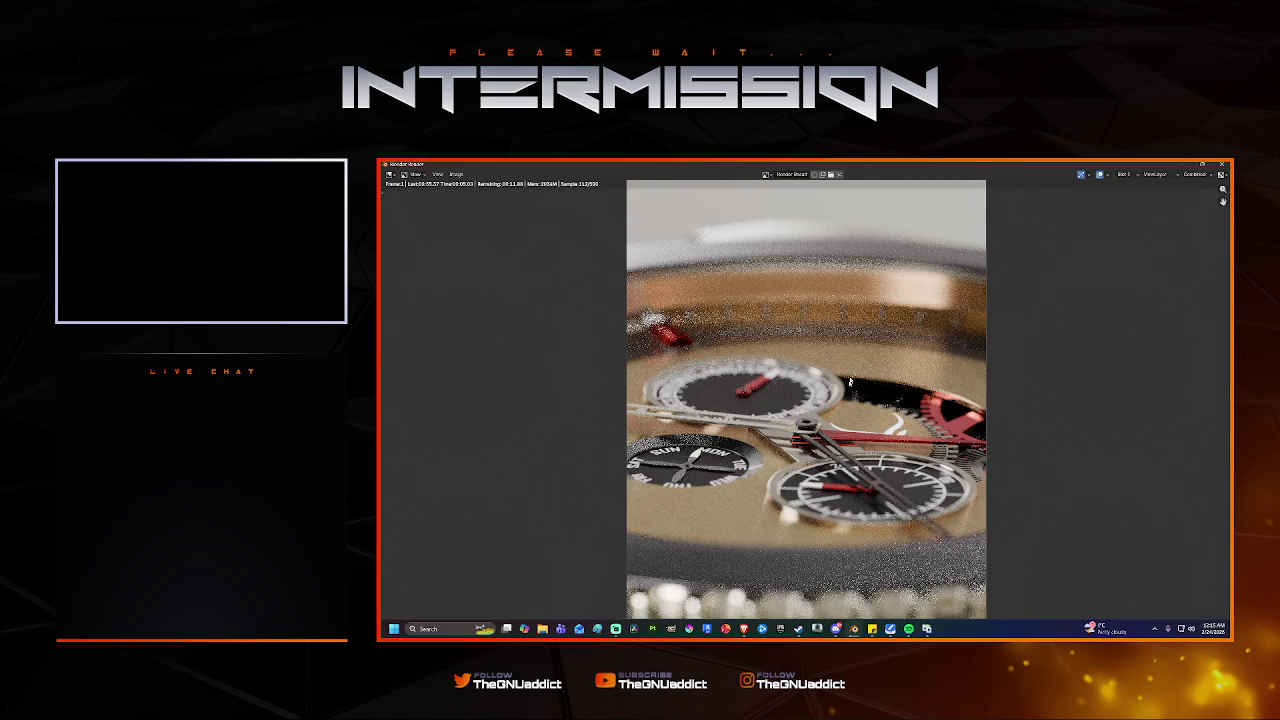
pyautogui.scroll(3, 806, 400)
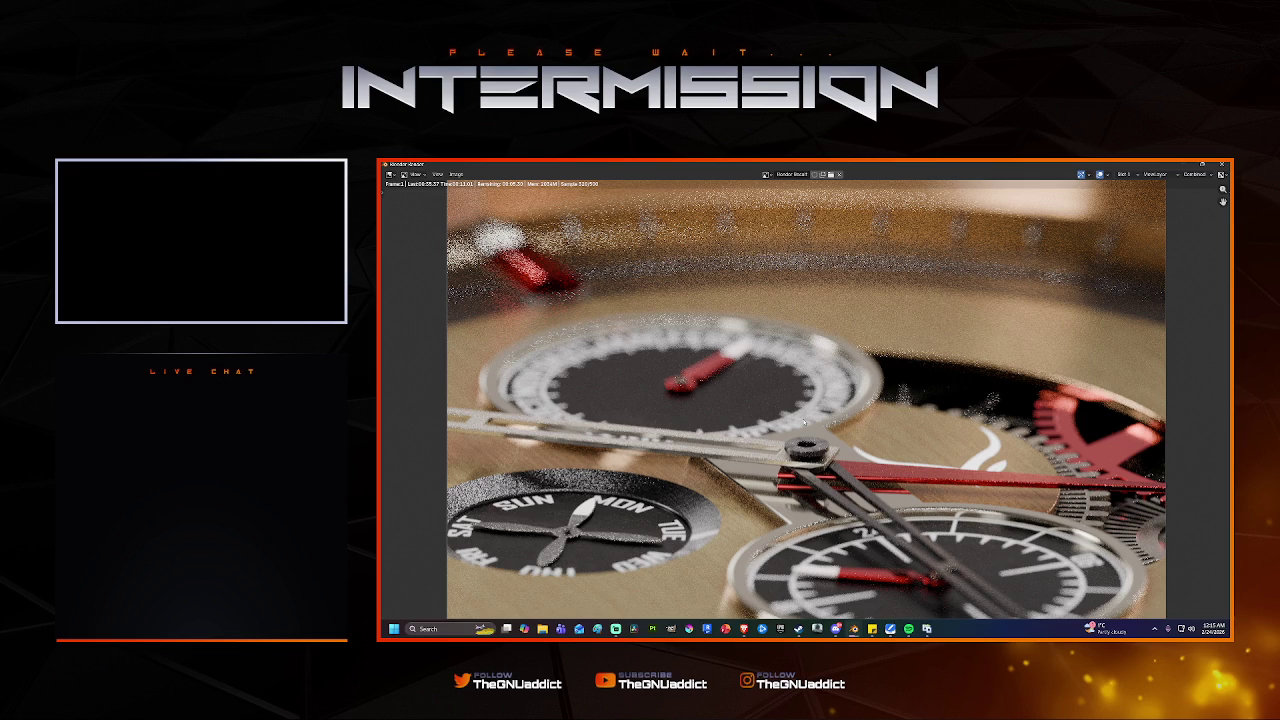
pyautogui.scroll(1, 804, 422)
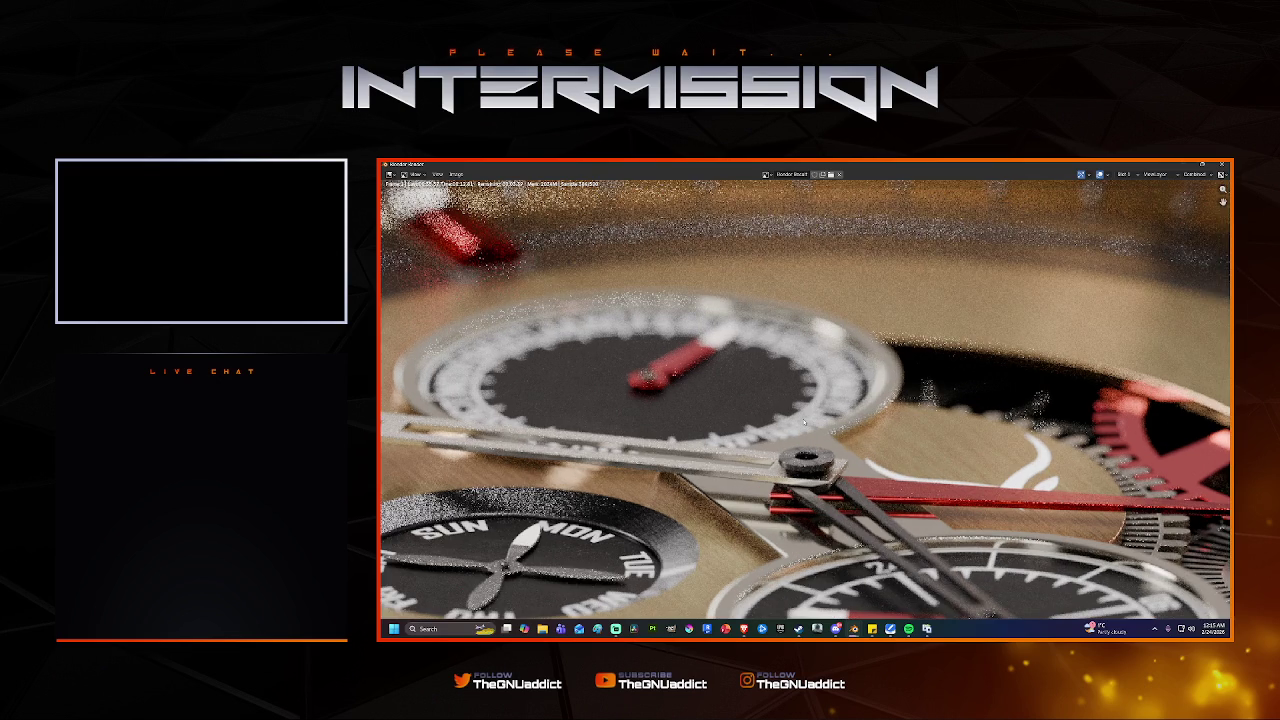
pyautogui.scroll(-1, 803, 422)
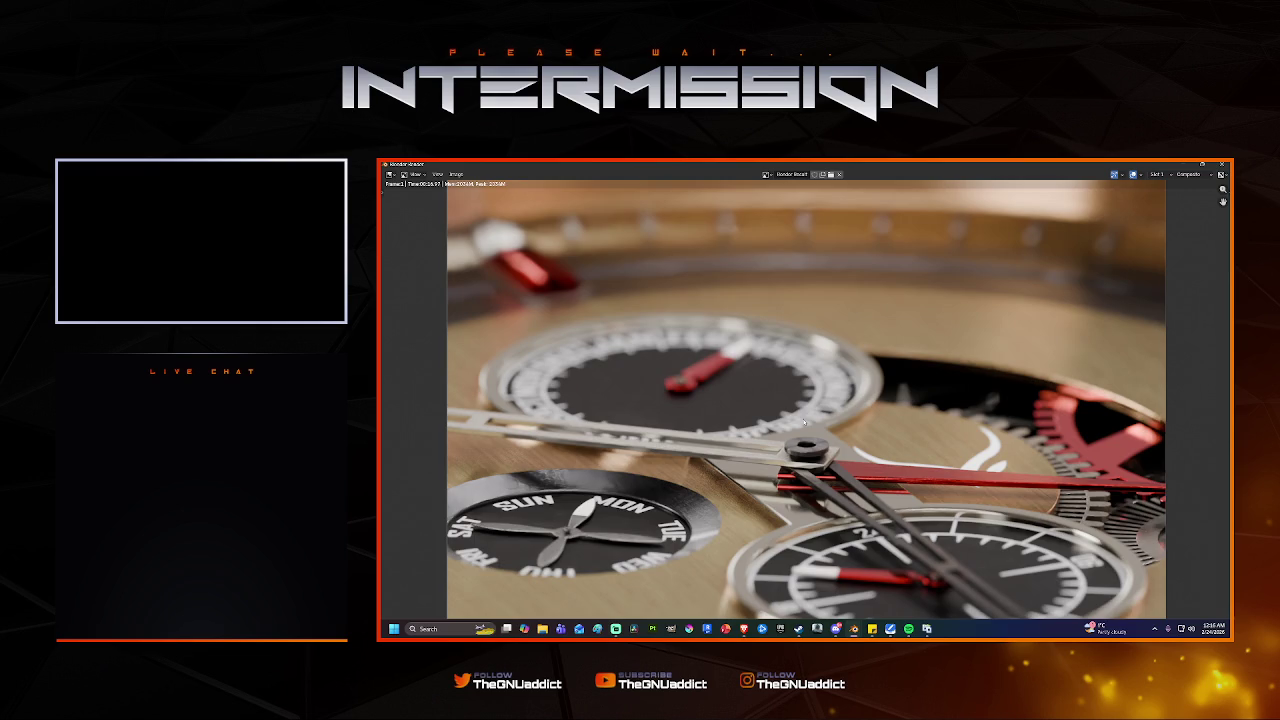
pyautogui.press('j')
pyautogui.press('j')
pyautogui.click(1222, 164)
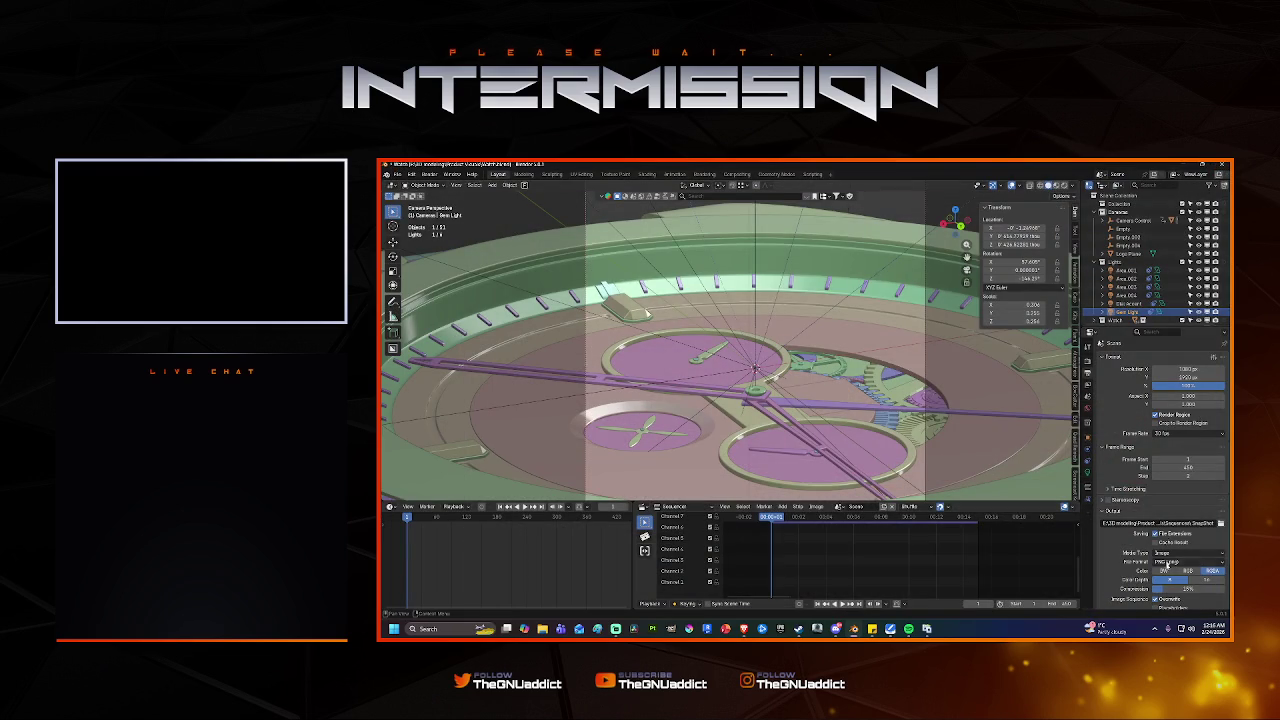
# Set Max Samples to 750 in the Cycles render settings.
pyautogui.scroll(-2, 1150, 508)
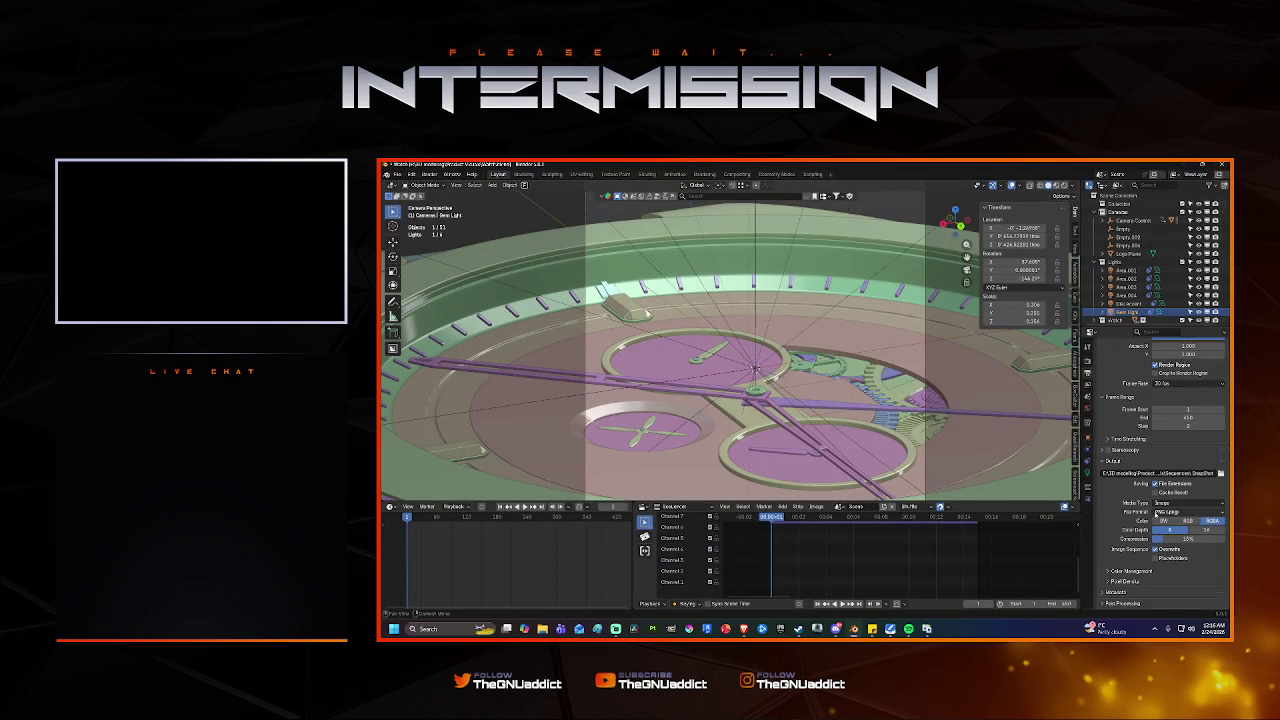
pyautogui.scroll(2, 1154, 513)
pyautogui.click(1088, 362)
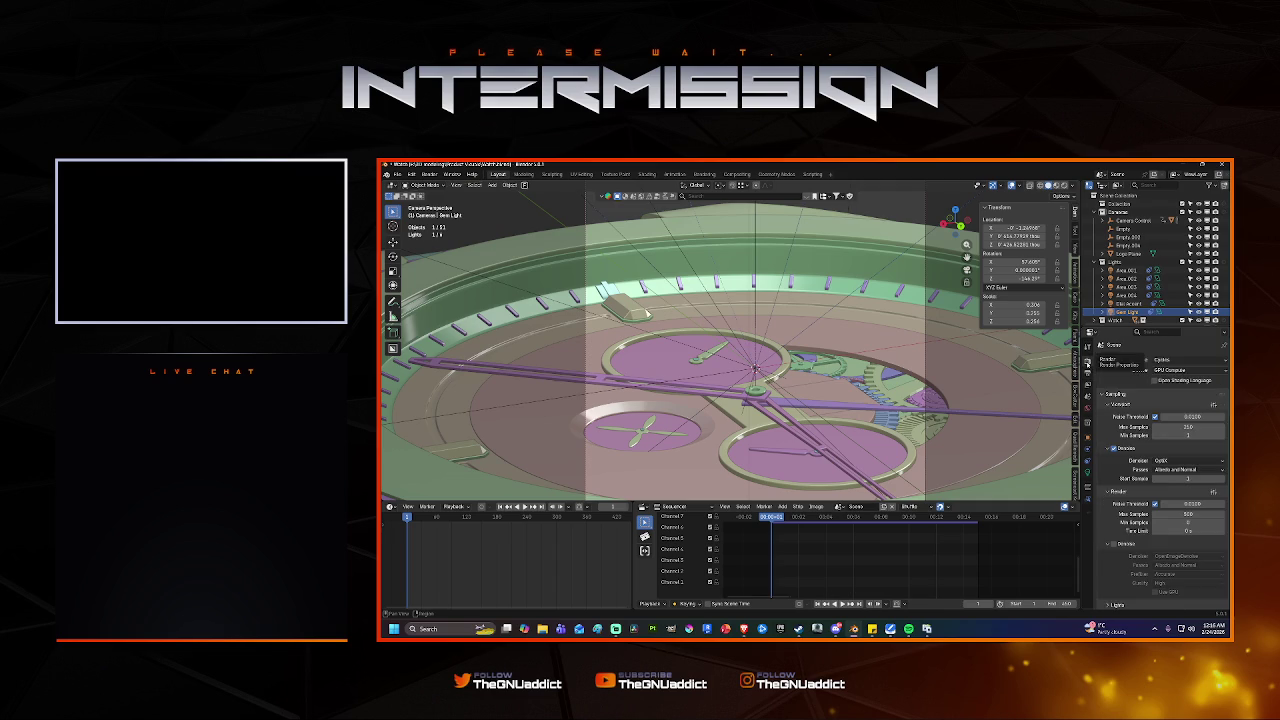
pyautogui.scroll(-2, 1160, 480)
pyautogui.scroll(-4, 1172, 509)
pyautogui.scroll(2, 1172, 508)
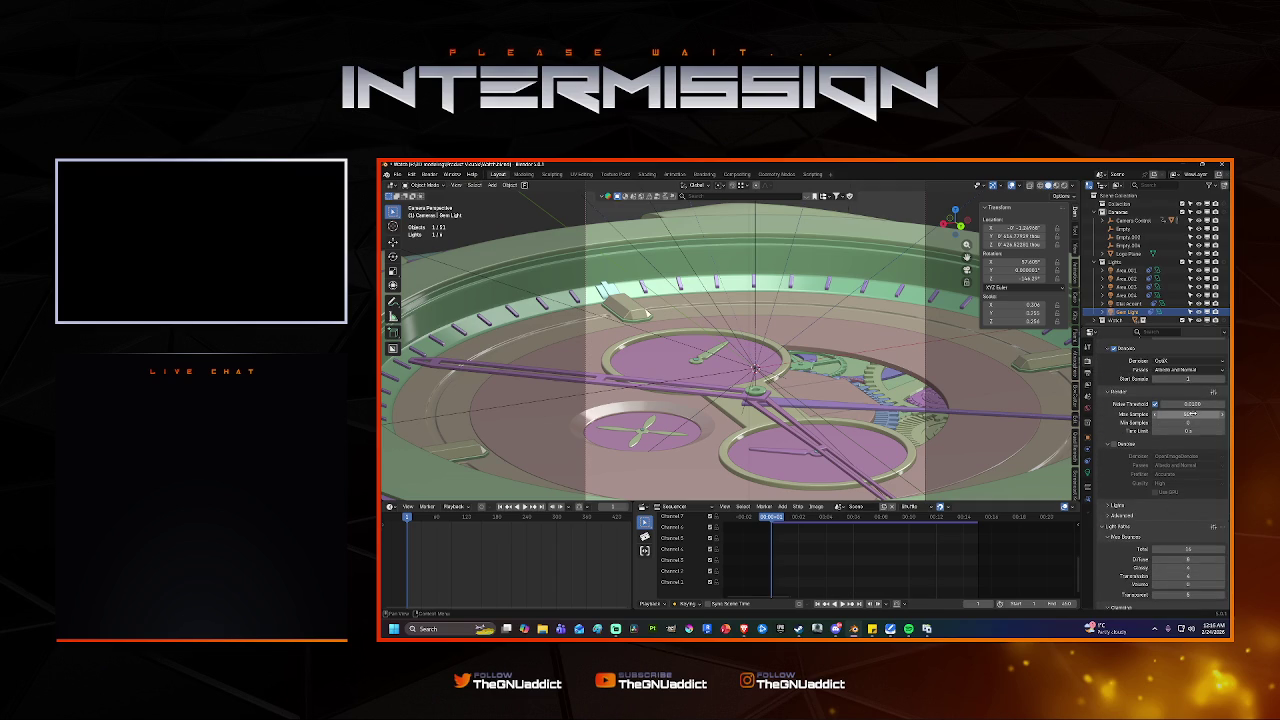
pyautogui.click(1199, 414)
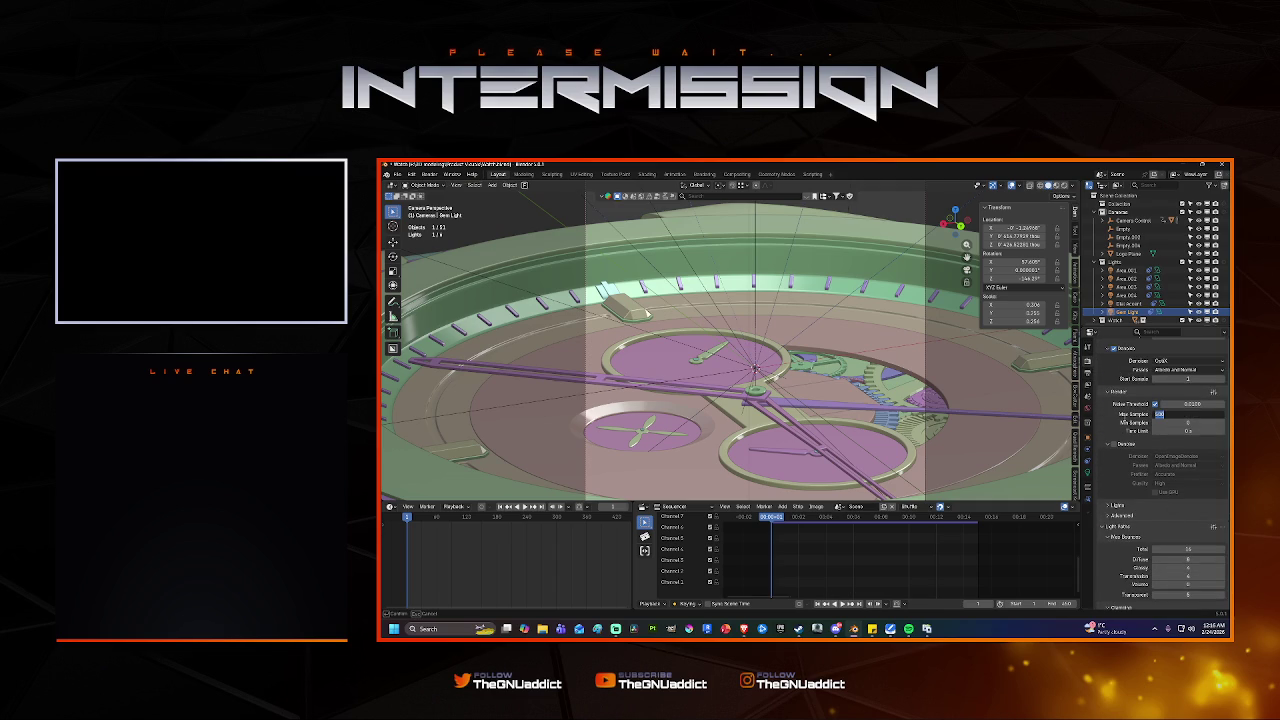
pyautogui.write('750')
pyautogui.press('Return')
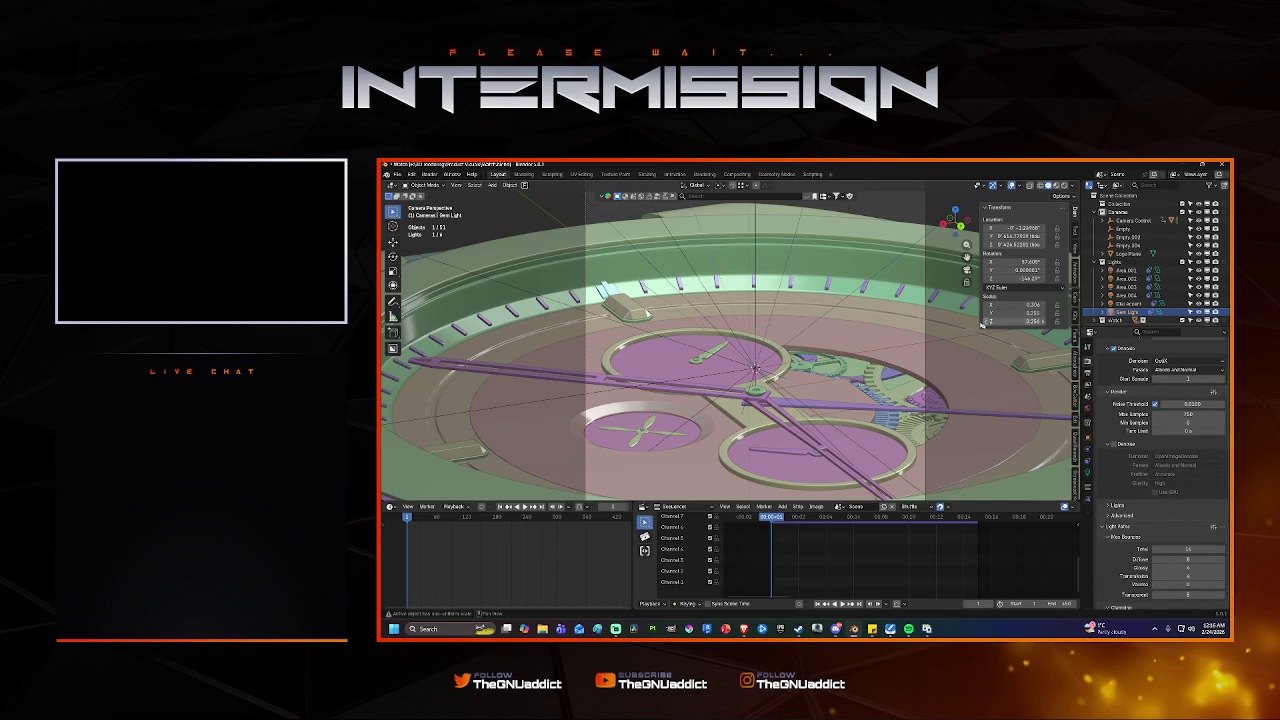
# Render the dial close-up and inspect the finished image in the maximised window.
pyautogui.press('F12')
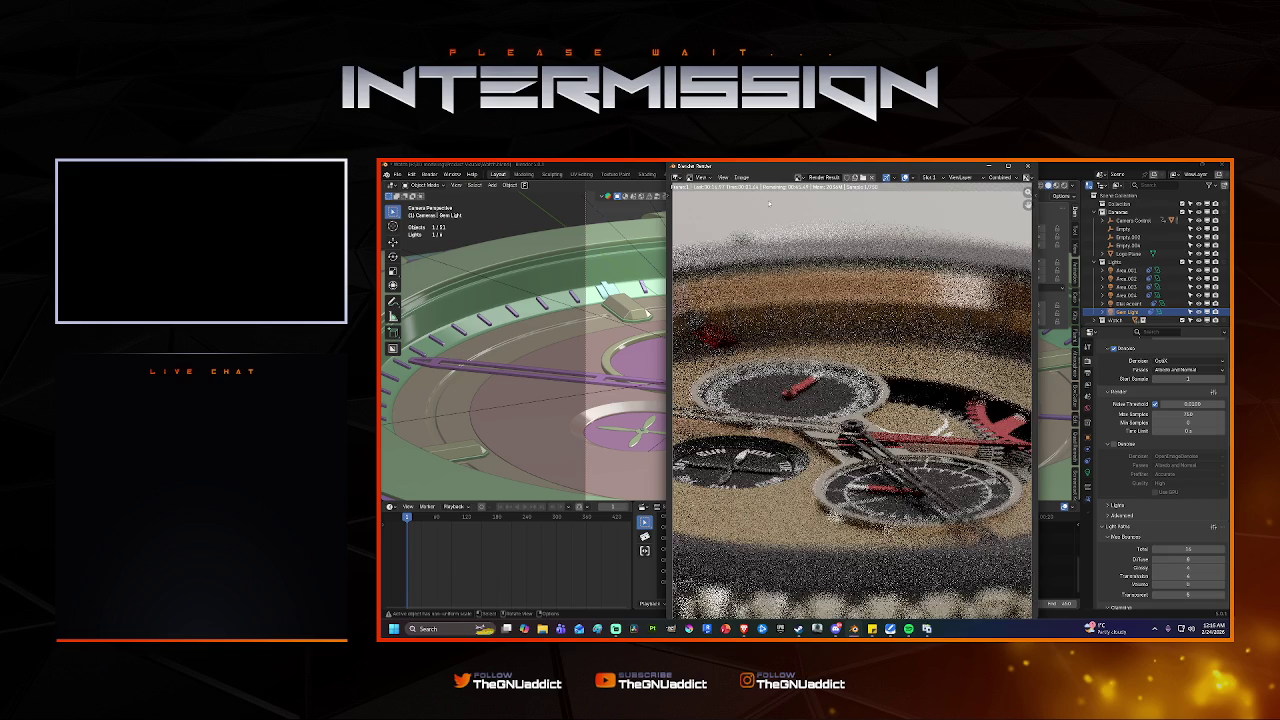
pyautogui.press('super+Up')
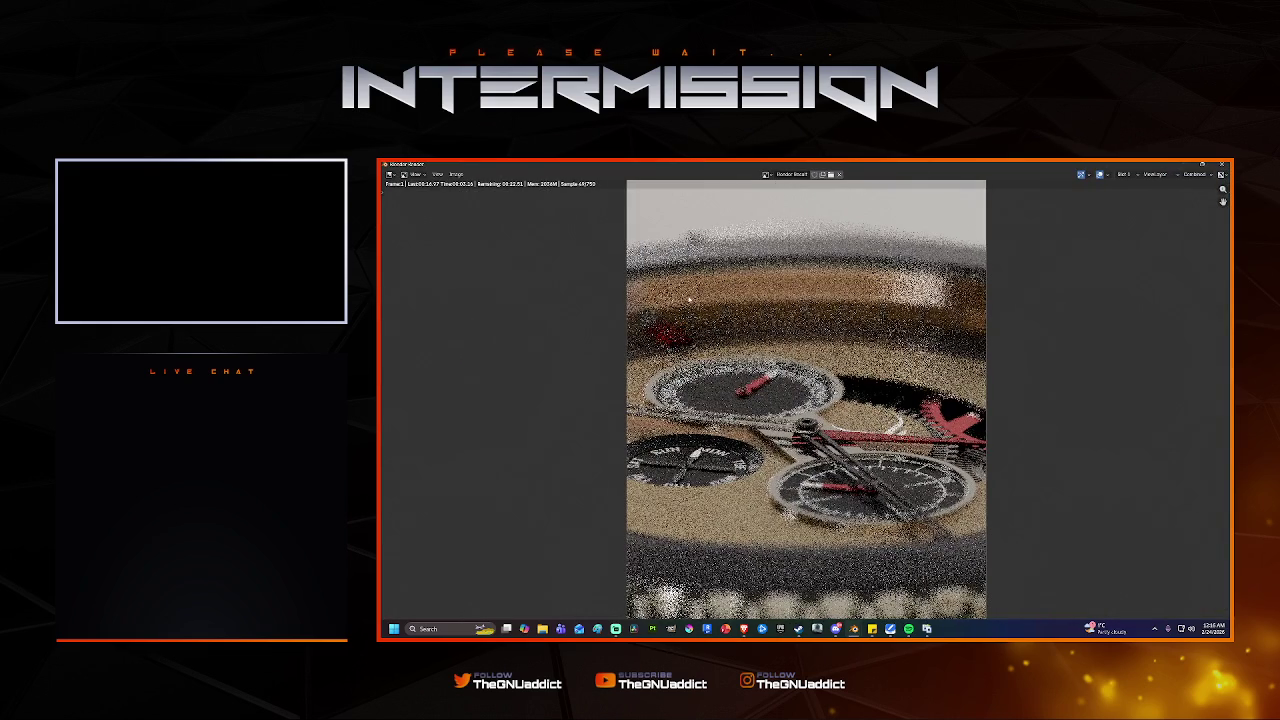
pyautogui.scroll(3, 690, 298)
pyautogui.scroll(2, 712, 370)
pyautogui.scroll(-3, 710, 377)
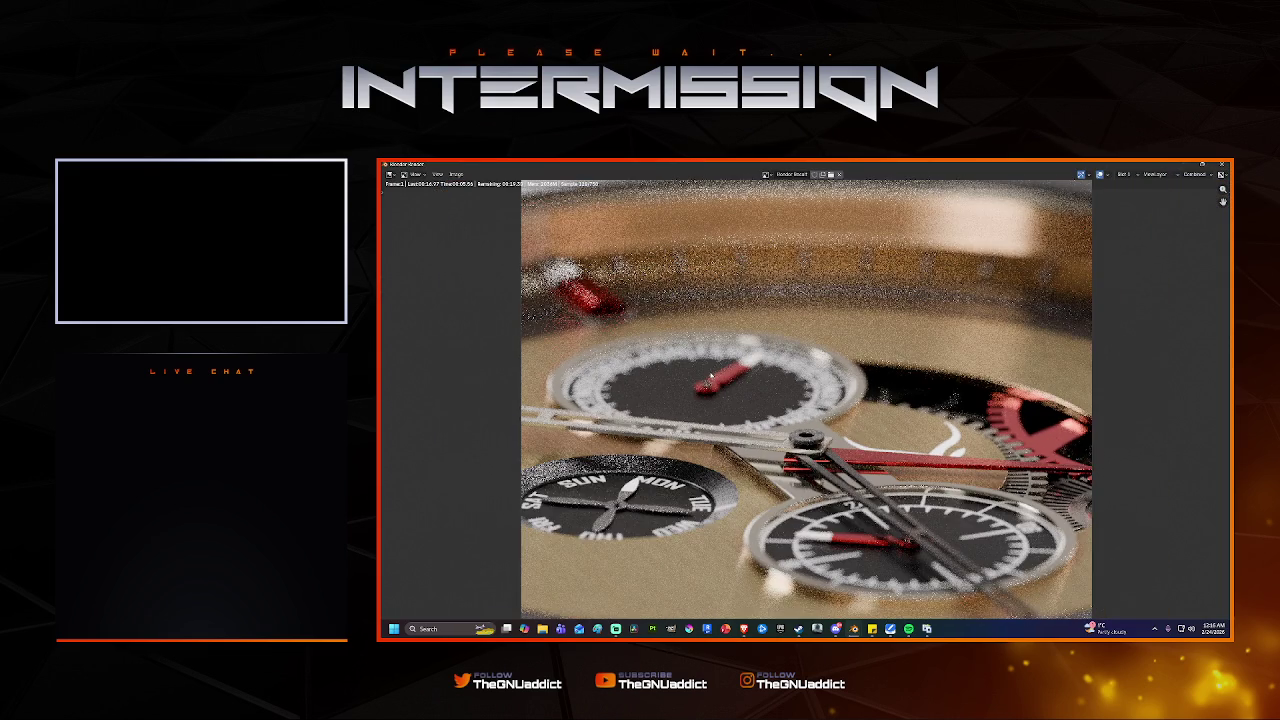
pyautogui.scroll(1, 710, 376)
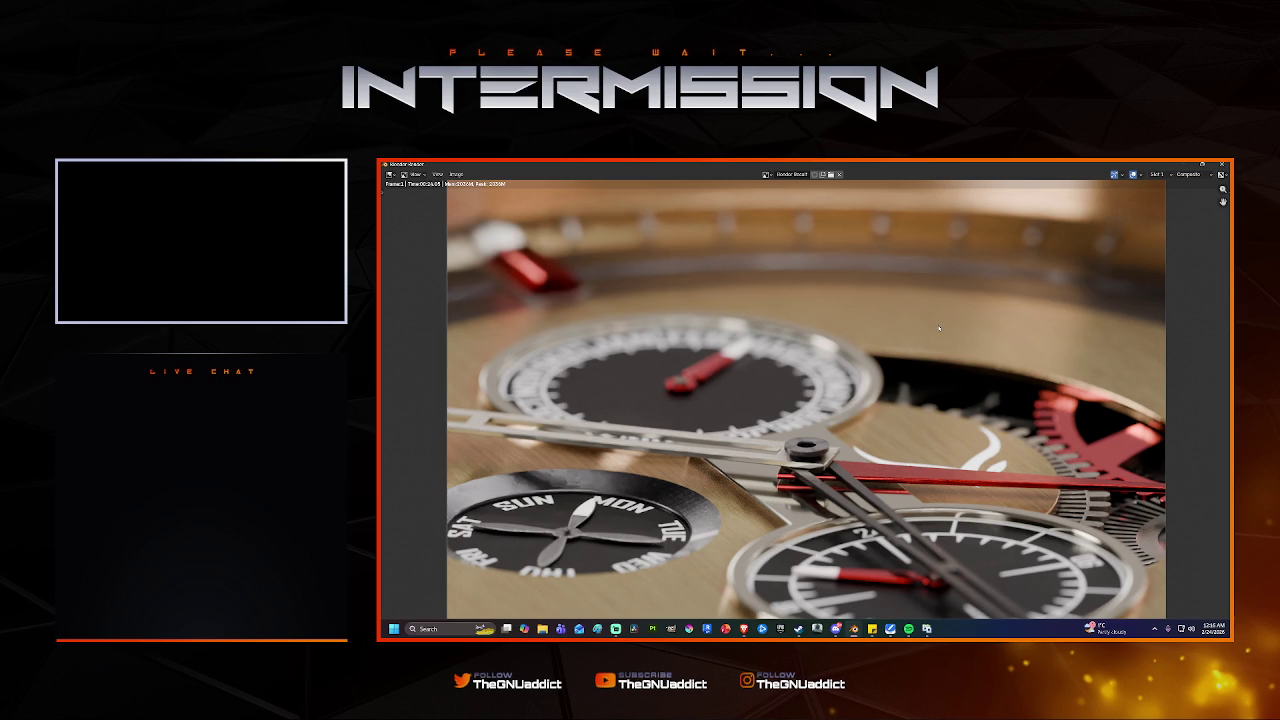
pyautogui.scroll(1, 727, 499)
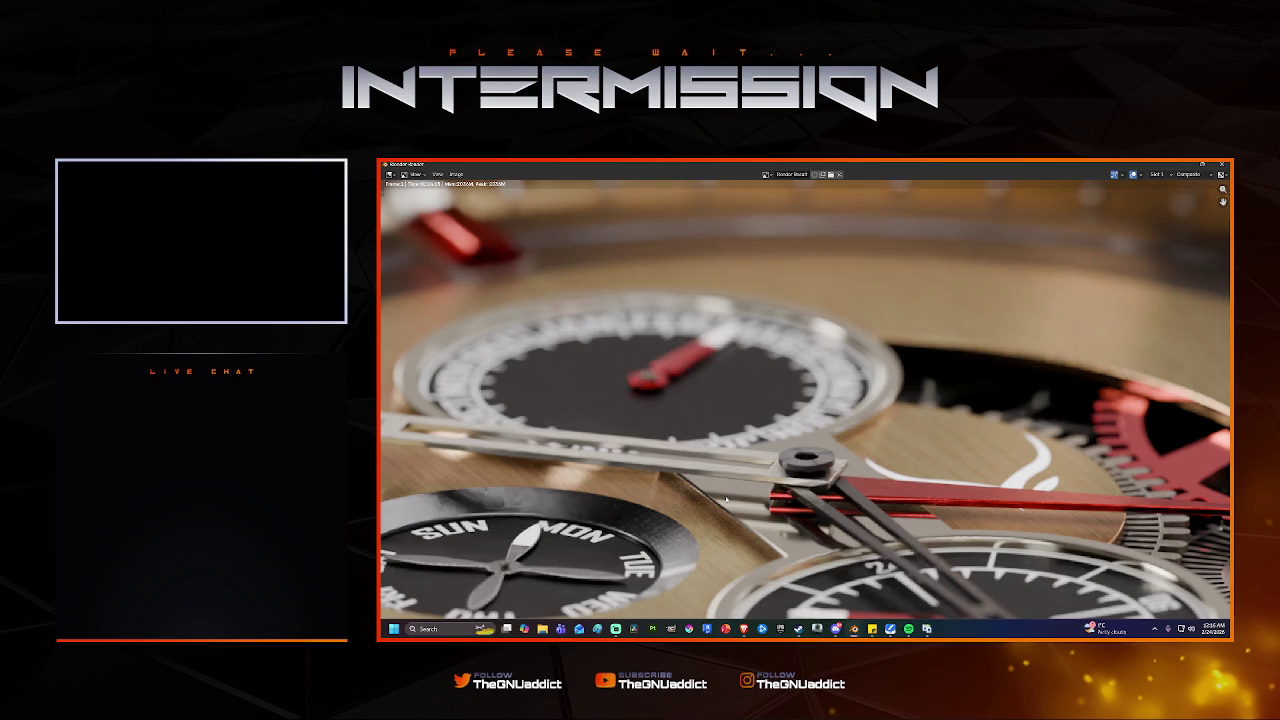
pyautogui.scroll(-1, 727, 499)
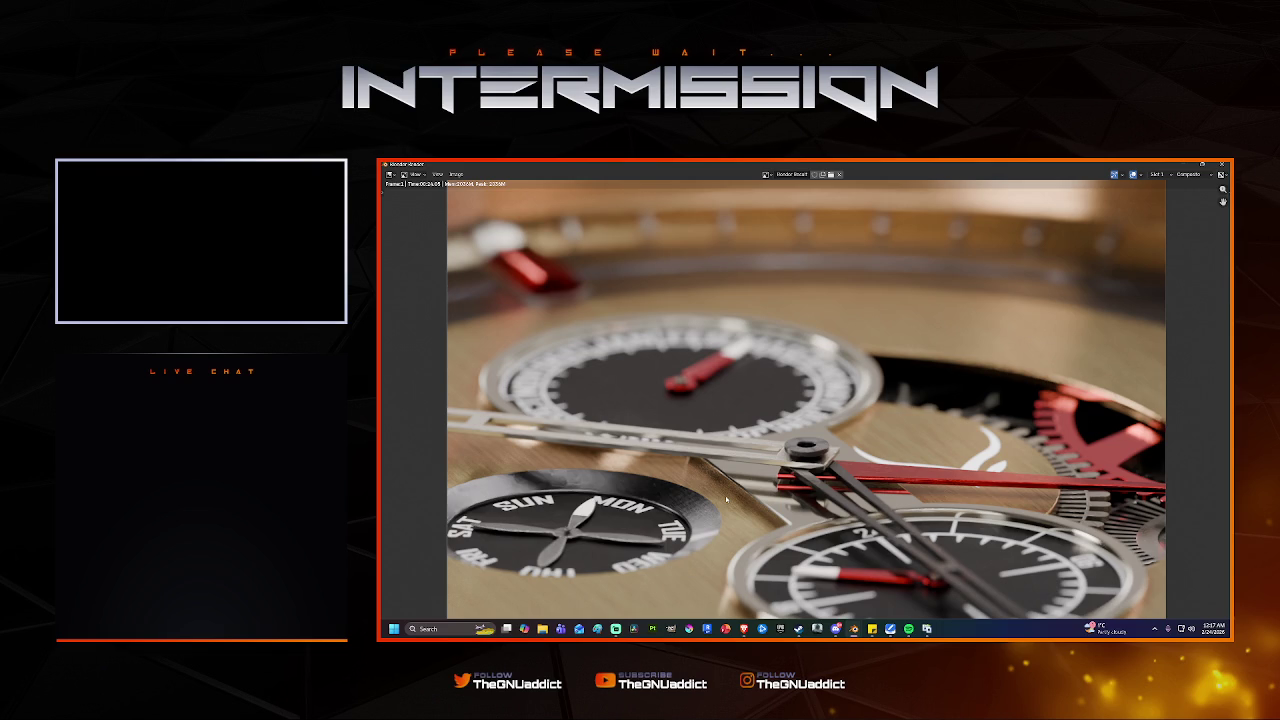
pyautogui.scroll(-1, 727, 500)
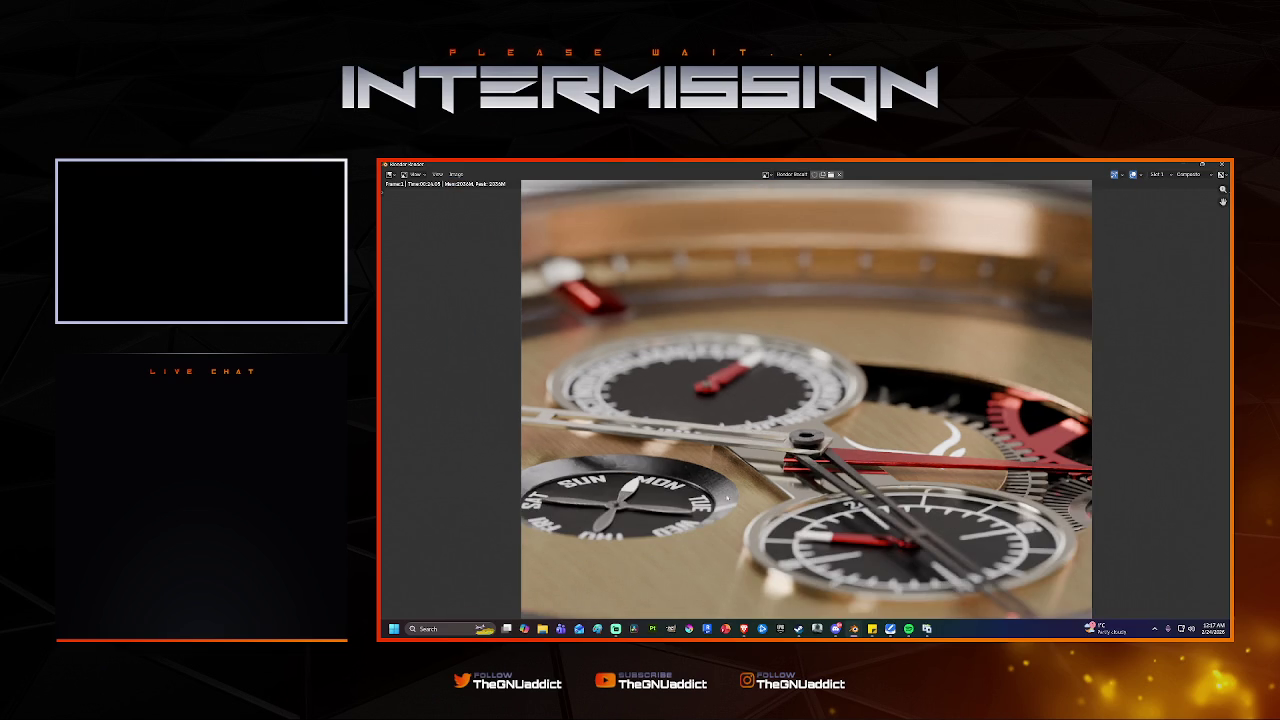
# Set Max Samples to 500 and Noise Threshold to 0.01, then re-render.
pyautogui.click(1221, 163)
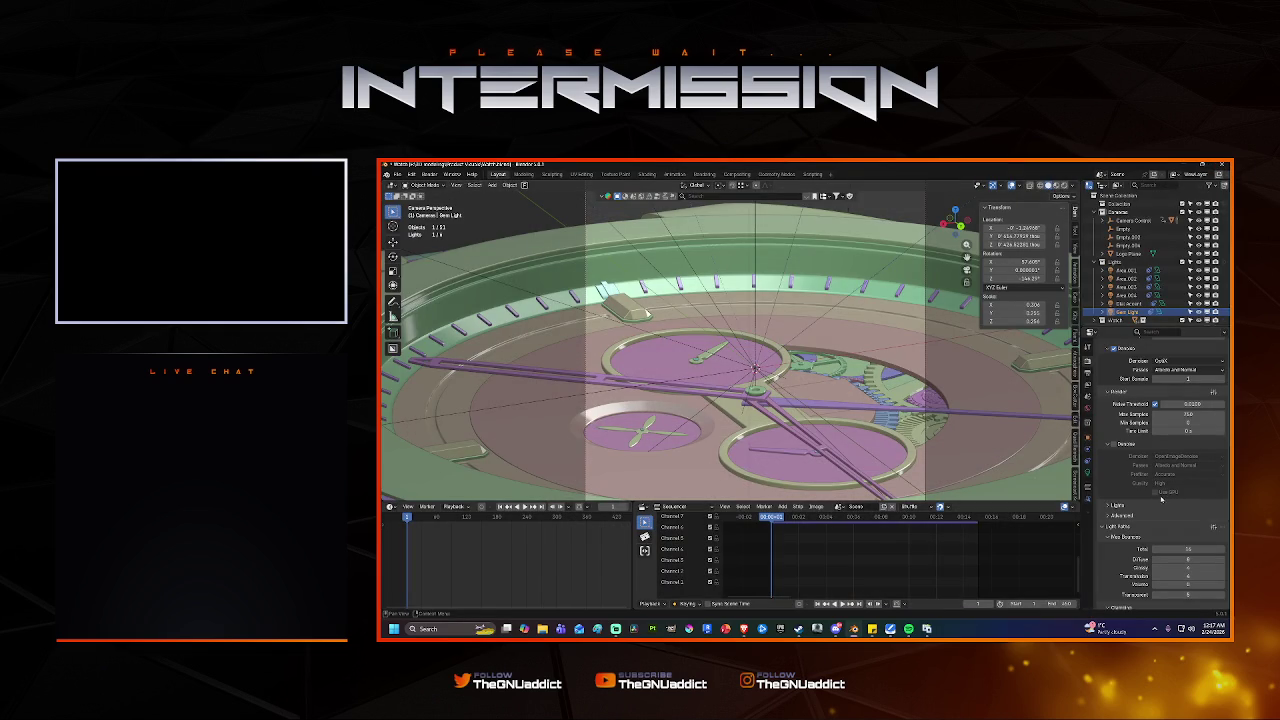
pyautogui.doubleClick(1188, 413)
pyautogui.write('500')
pyautogui.press('Return')
pyautogui.doubleClick(1190, 404)
pyautogui.write('0')
pyautogui.write('.01')
pyautogui.press('Return')
pyautogui.press('F12')
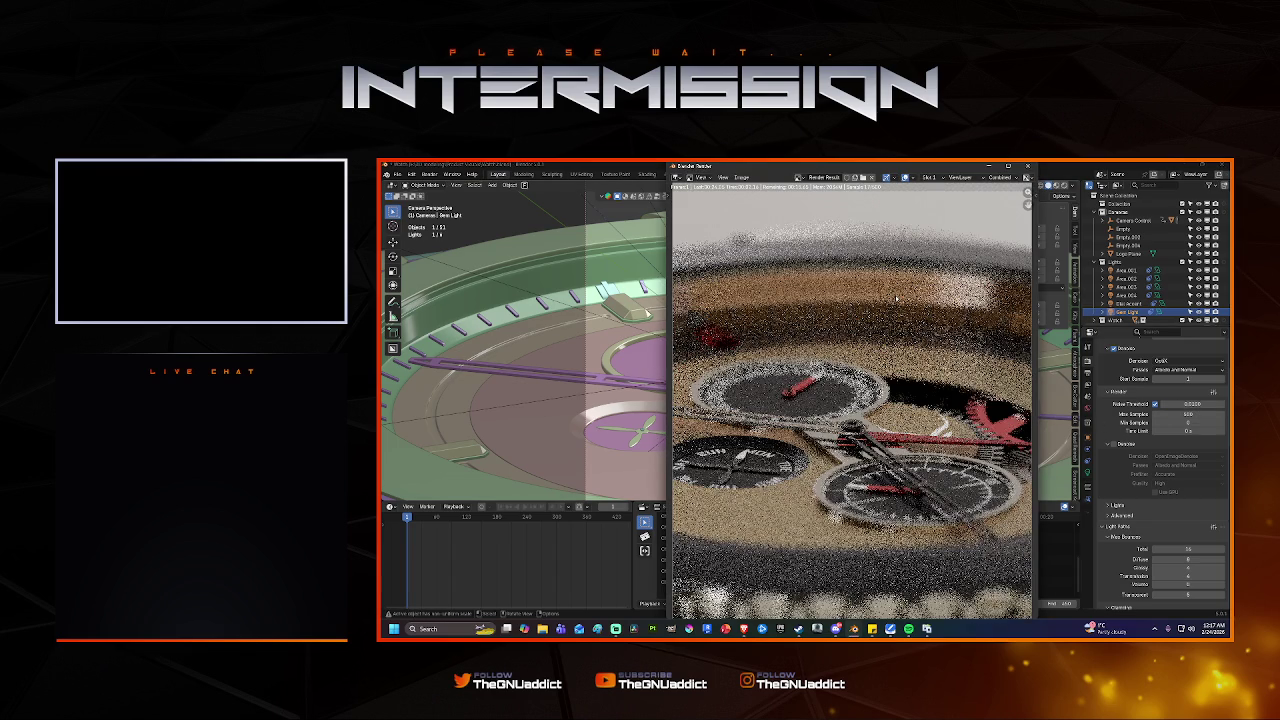
# Set Light Paths clamping to Indirect 4 and Direct 120.
pyautogui.click(1028, 166)
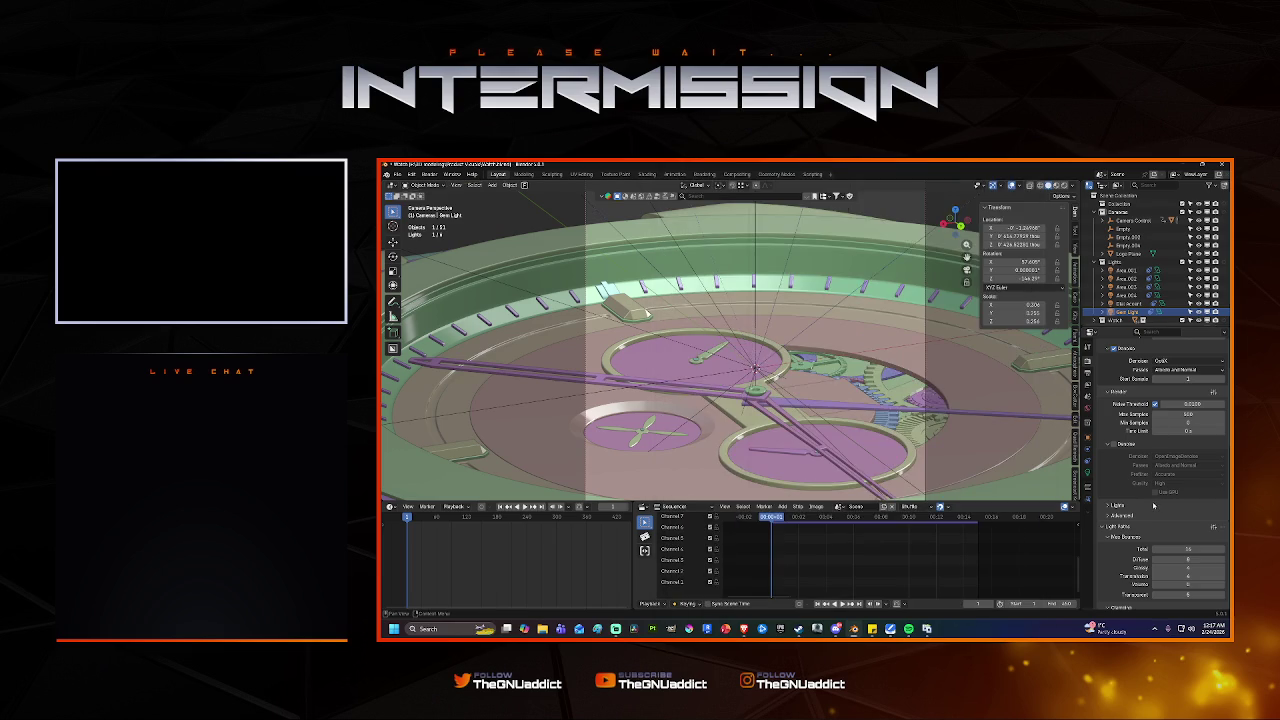
pyautogui.scroll(-3, 1153, 506)
pyautogui.scroll(-1, 1153, 519)
pyautogui.click(1180, 528)
pyautogui.press('Tab')
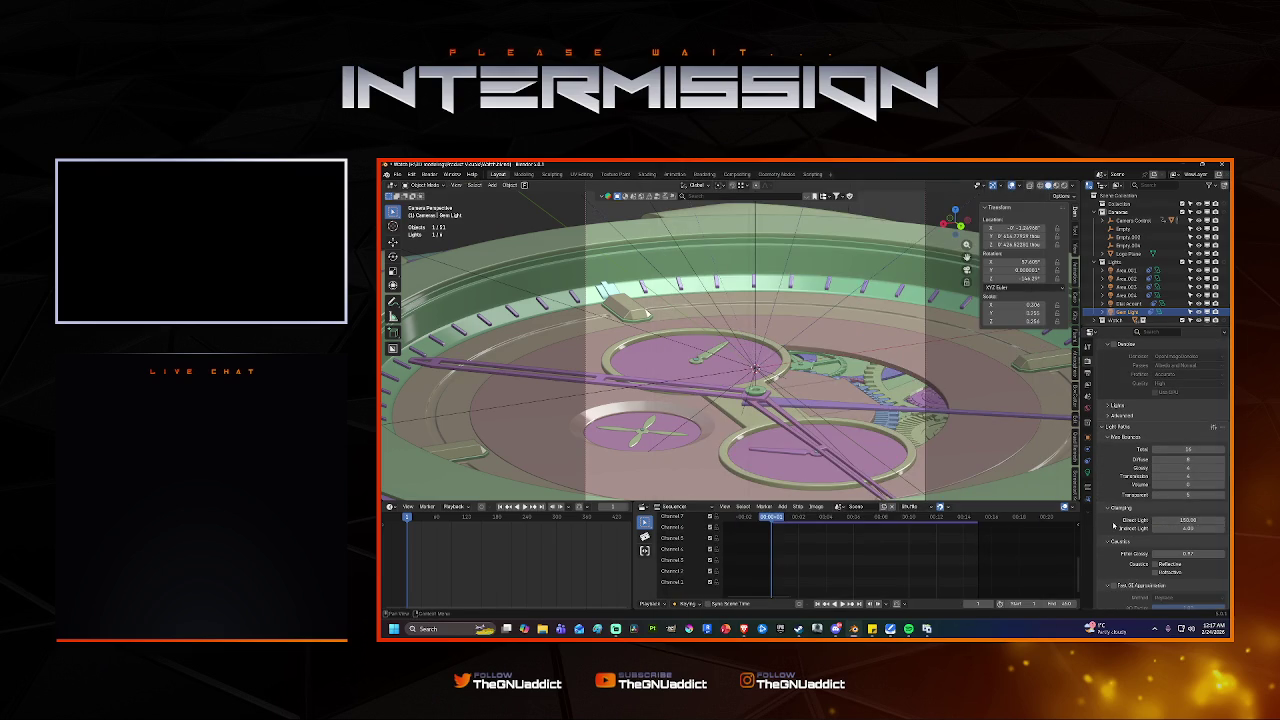
pyautogui.write('120')
pyautogui.press('Return')
# Render with the new clamping, inspect the result, close it, and reselect Indirect Light clamping.
pyautogui.press('F12')
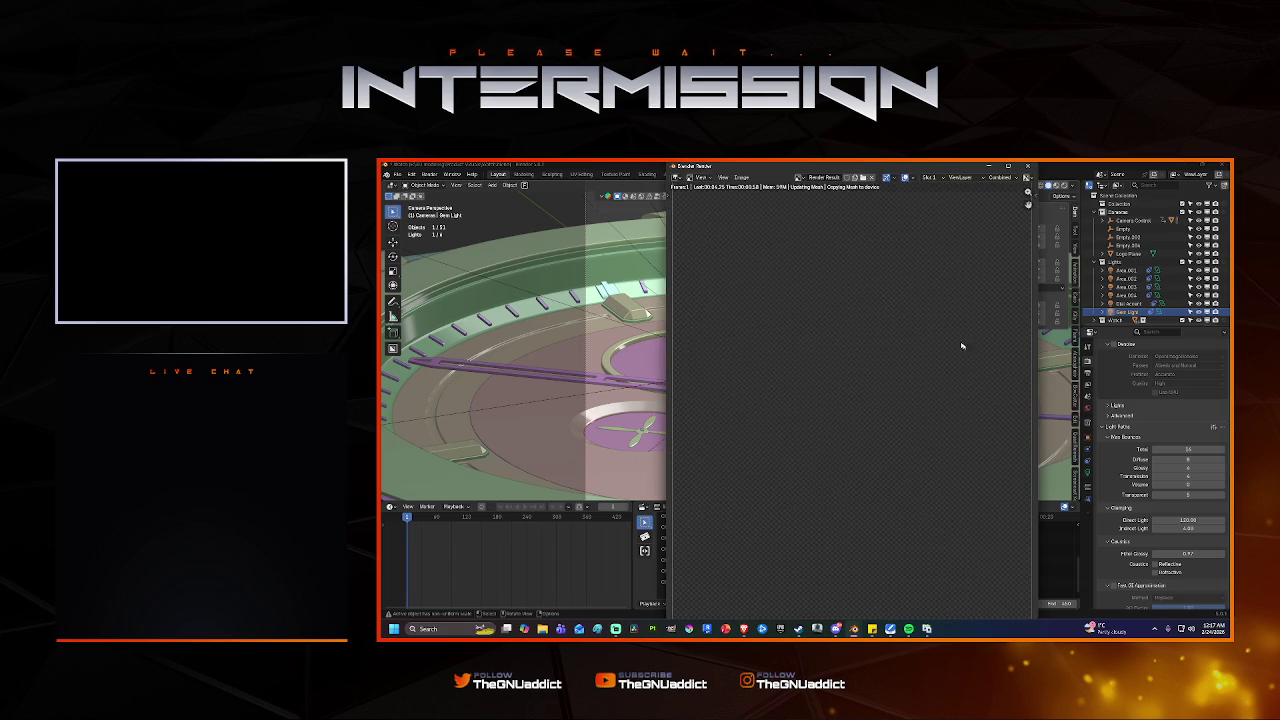
pyautogui.press('super+Up')
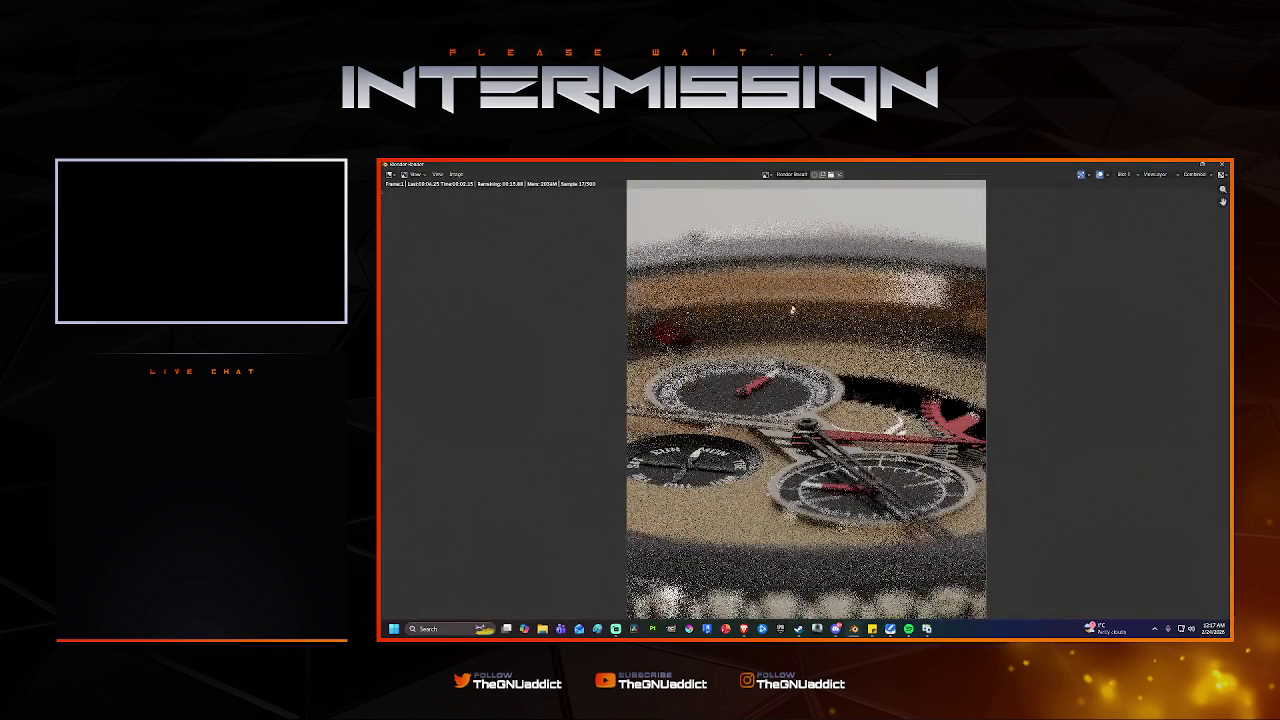
pyautogui.scroll(2, 772, 362)
pyautogui.scroll(1, 770, 360)
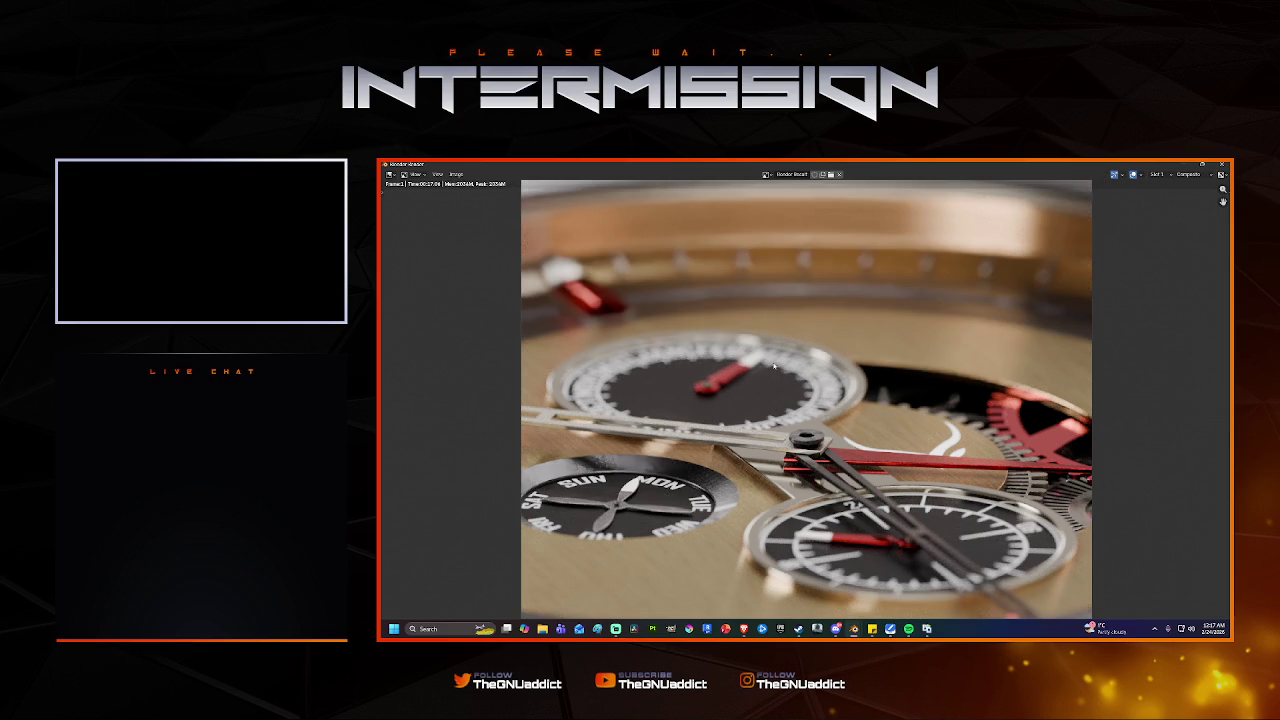
pyautogui.scroll(3, 774, 375)
pyautogui.scroll(-2, 774, 375)
pyautogui.scroll(-1, 774, 375)
pyautogui.click(1221, 164)
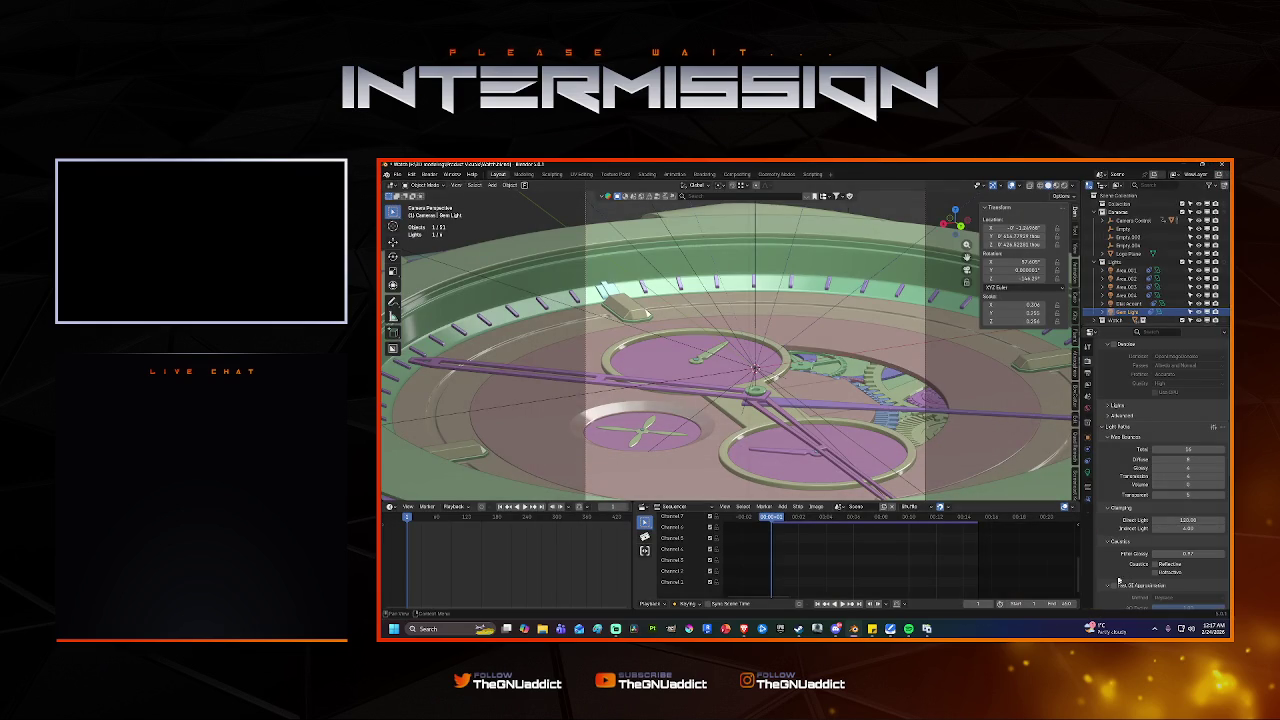
pyautogui.click(1158, 528)
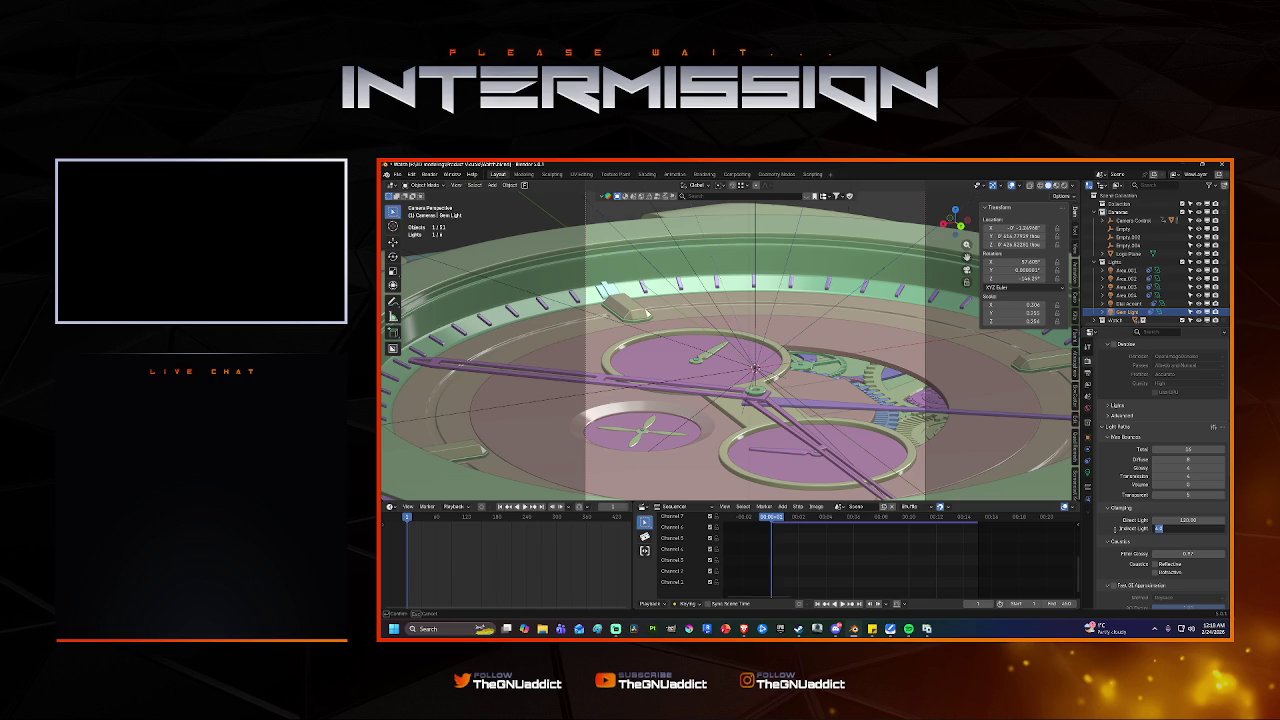
# Set Indirect Light clamping to 7 and render the dial close-up.
pyautogui.write('7')
pyautogui.press('Return')
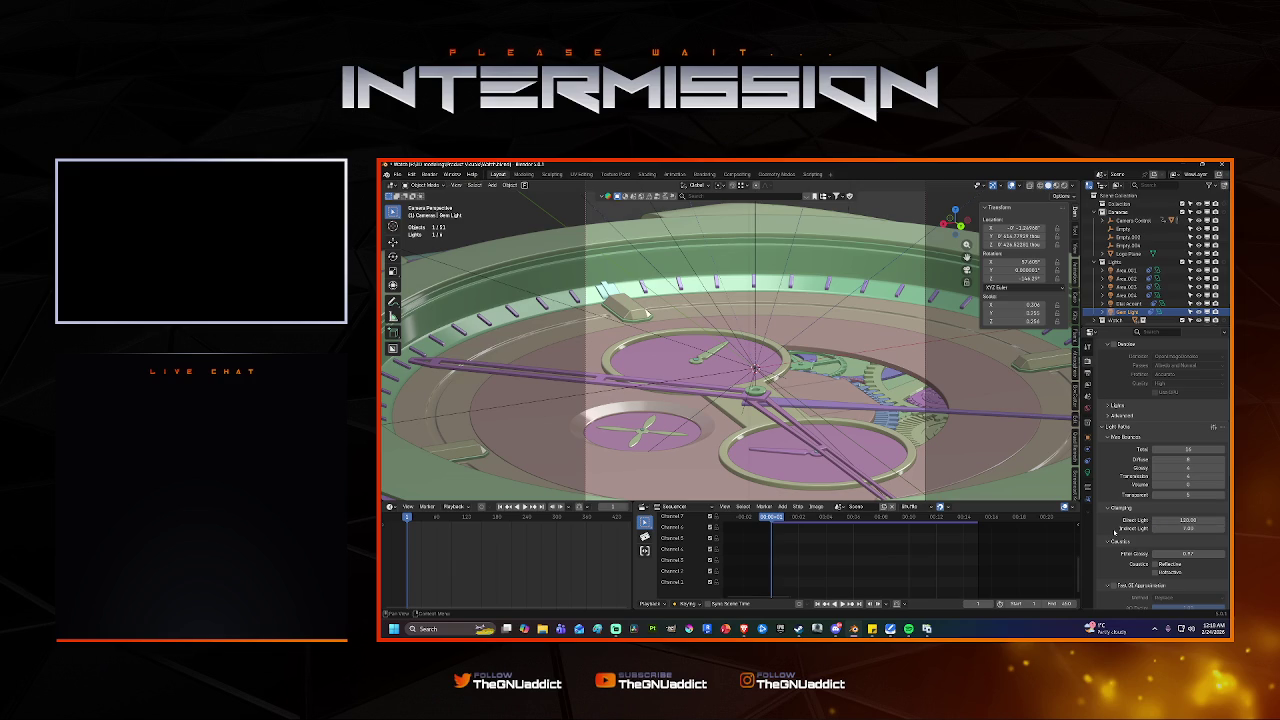
pyautogui.press('F12')
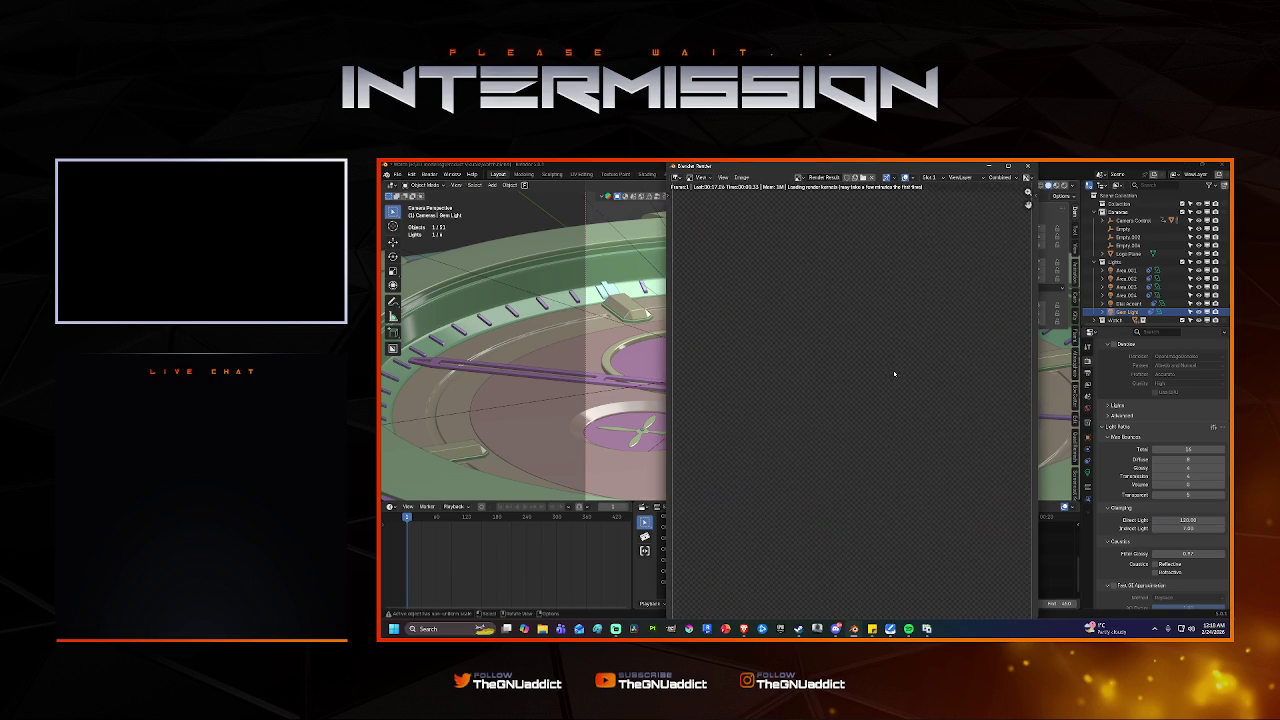
pyautogui.press('super+Up')
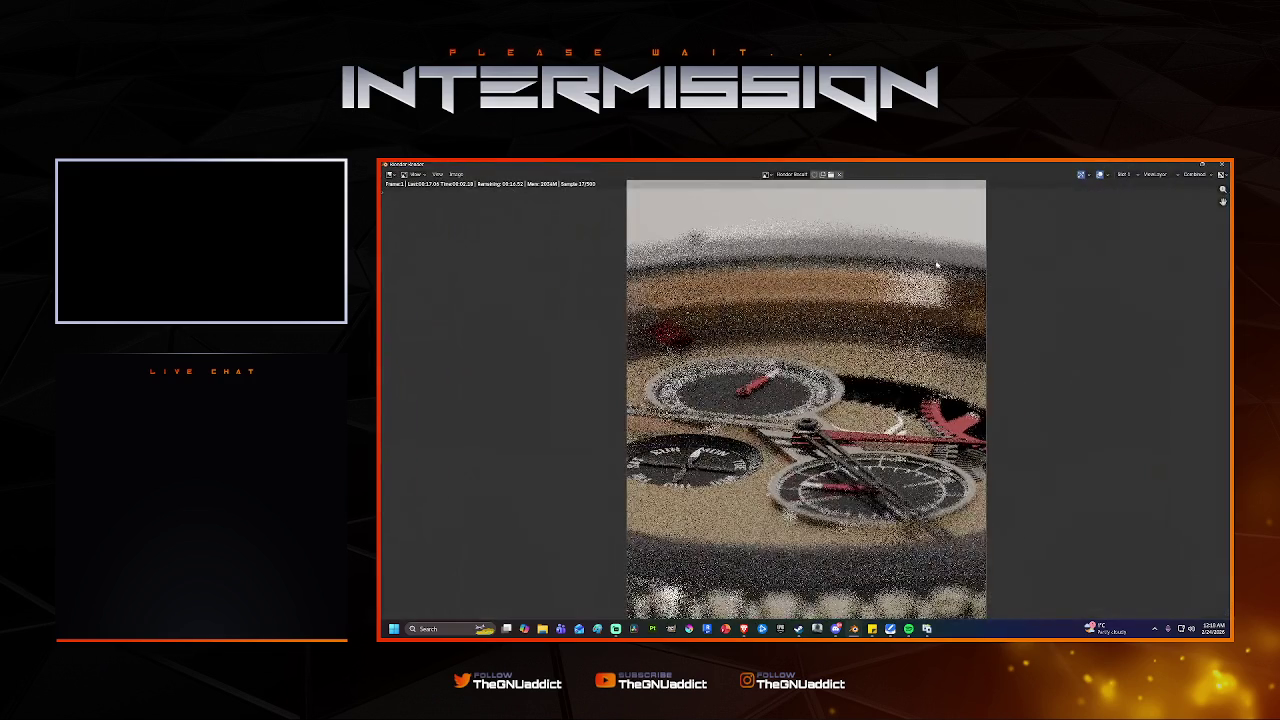
pyautogui.scroll(1, 926, 261)
pyautogui.scroll(1, 806, 400)
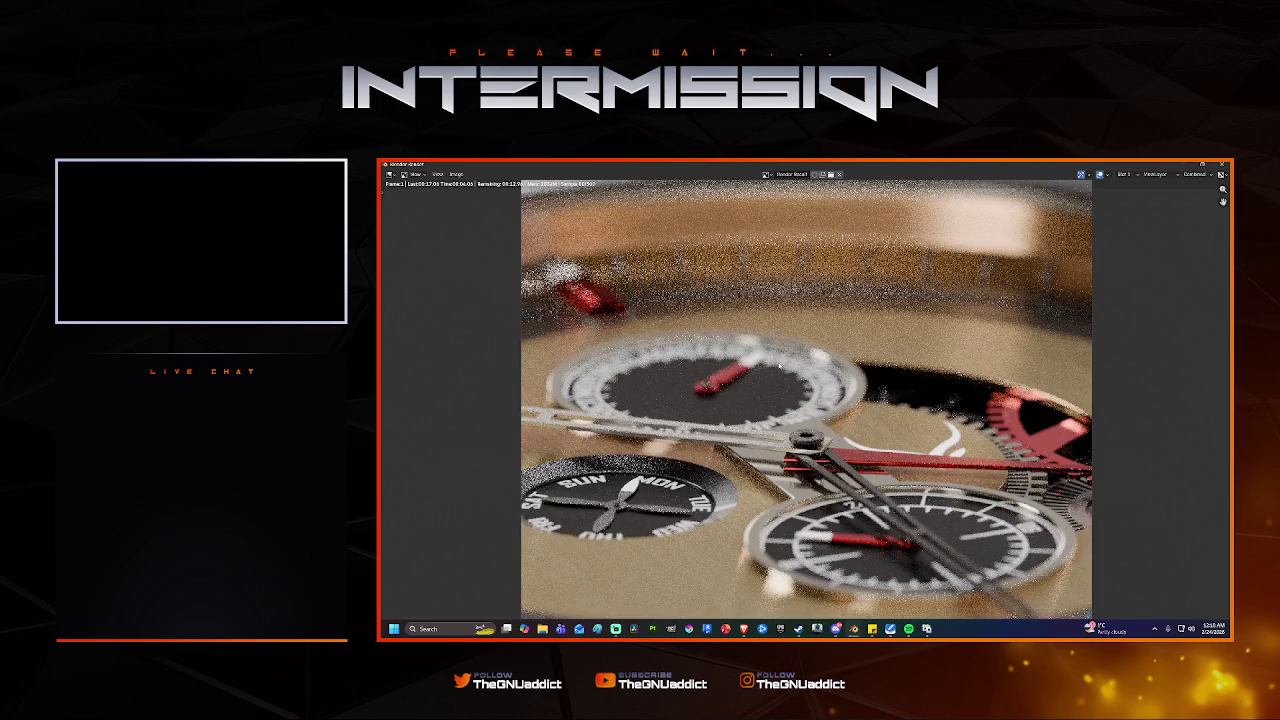
# Review the render, close it, and switch to the Compositing workspace.
pyautogui.scroll(-1, 806, 400)
pyautogui.scroll(1, 806, 400)
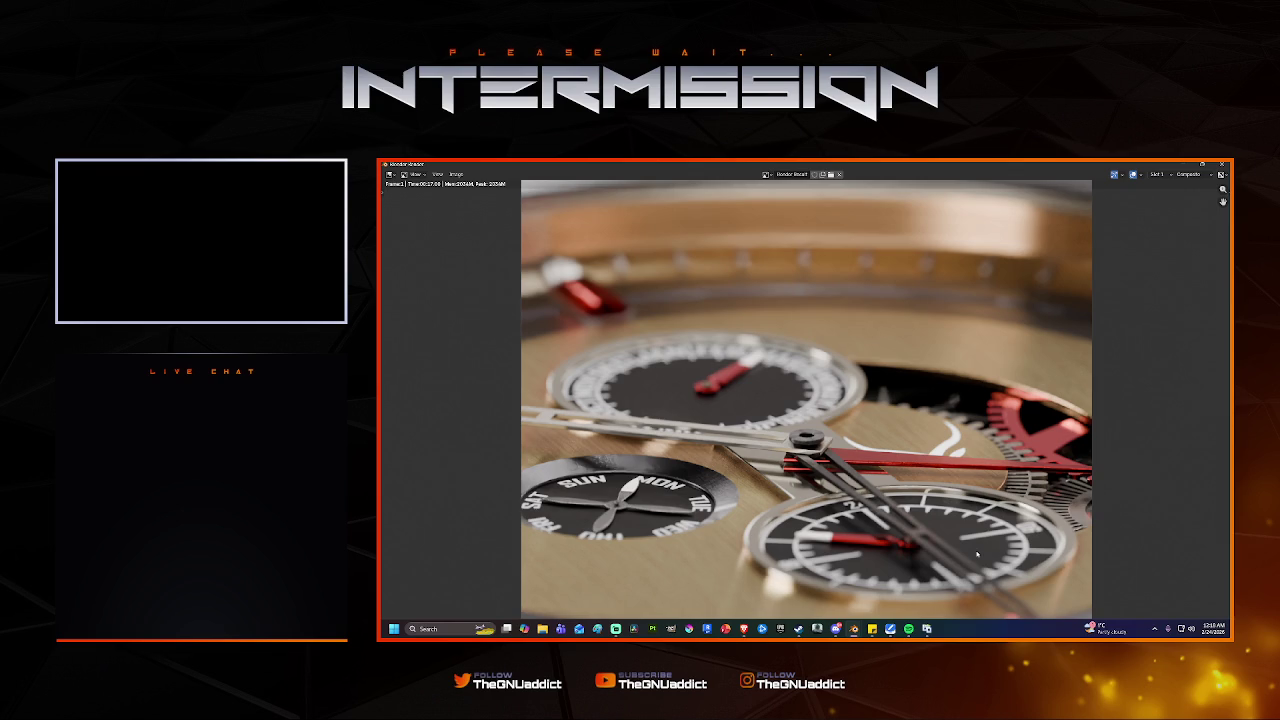
pyautogui.scroll(1, 683, 506)
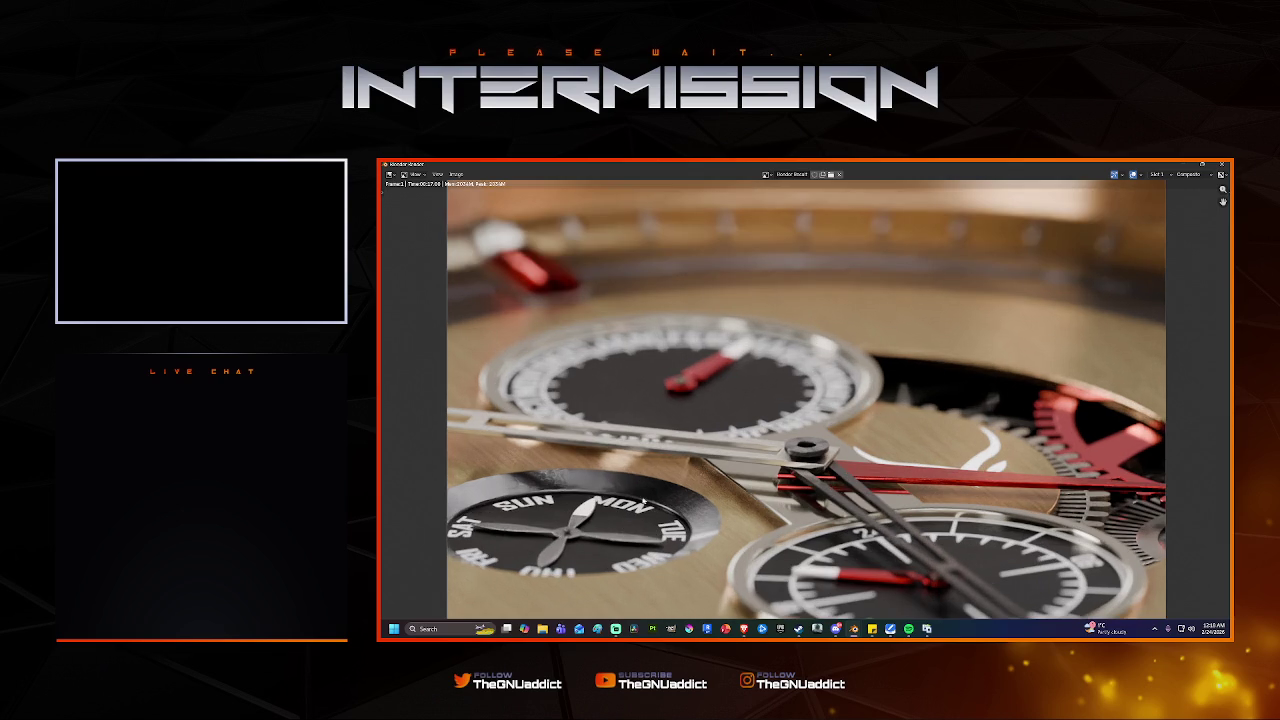
pyautogui.scroll(-1, 597, 497)
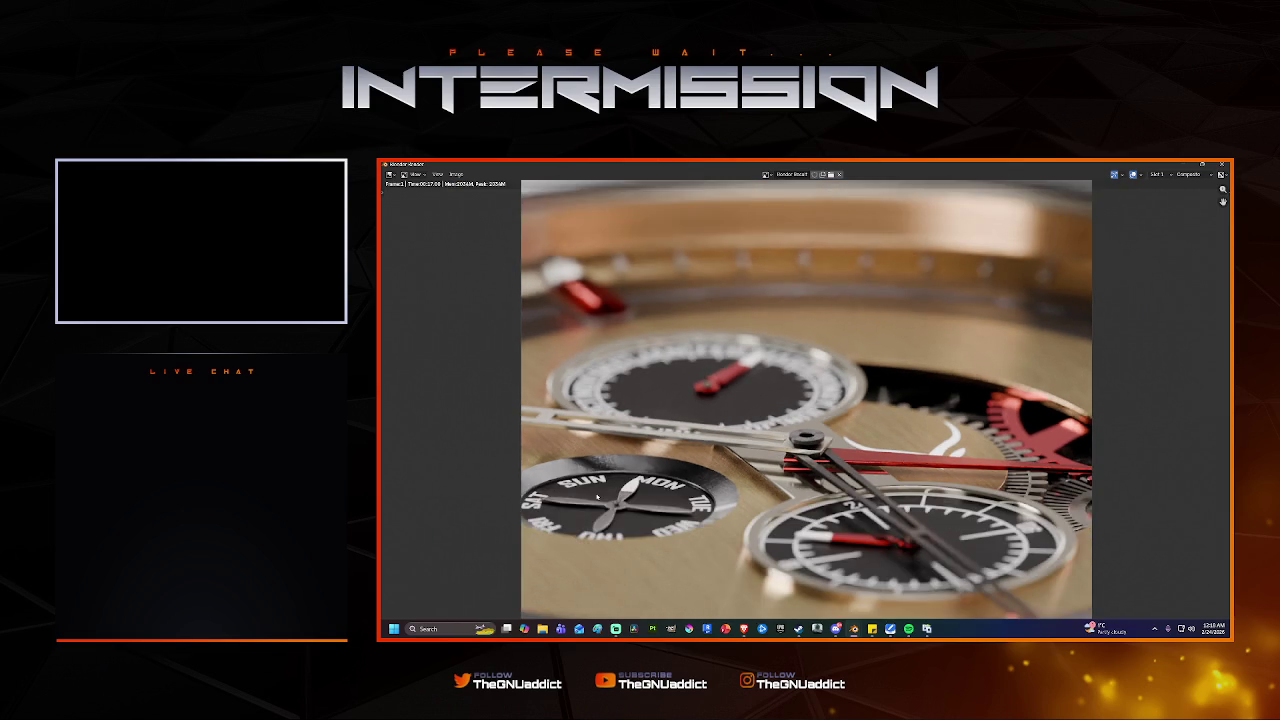
pyautogui.scroll(2, 597, 497)
pyautogui.scroll(-1, 597, 497)
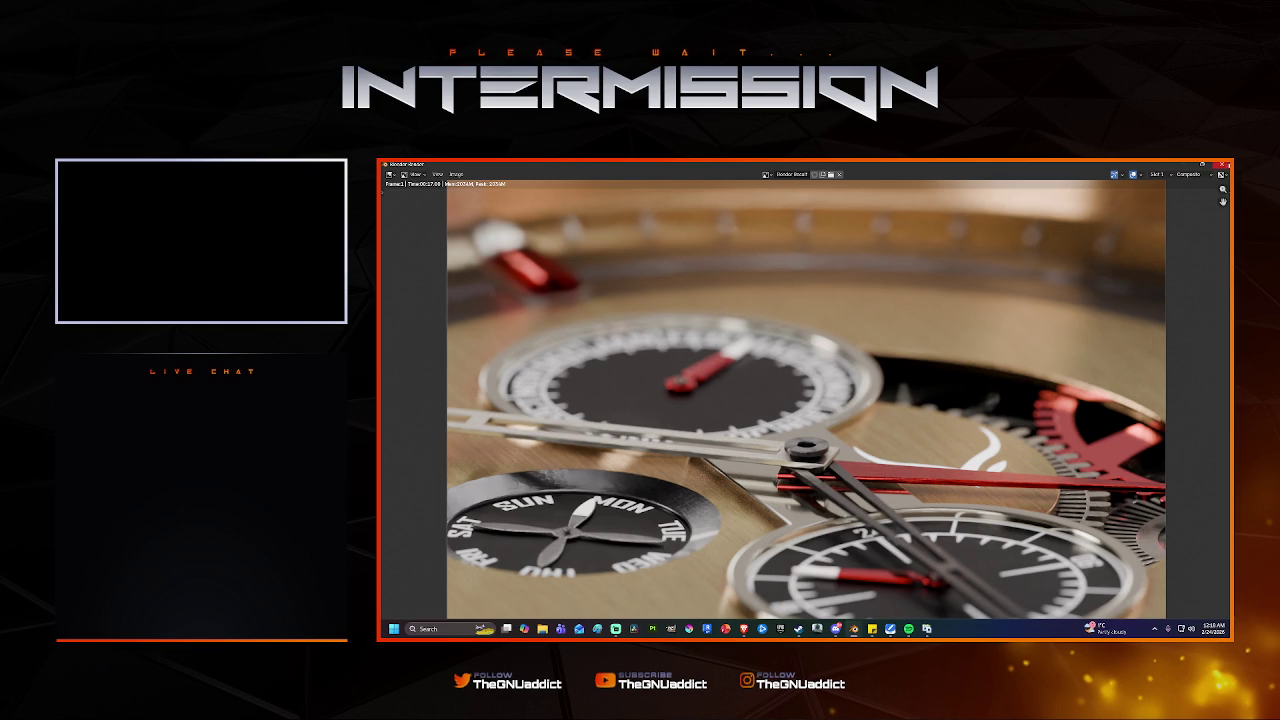
pyautogui.click(1222, 163)
pyautogui.click(737, 174)
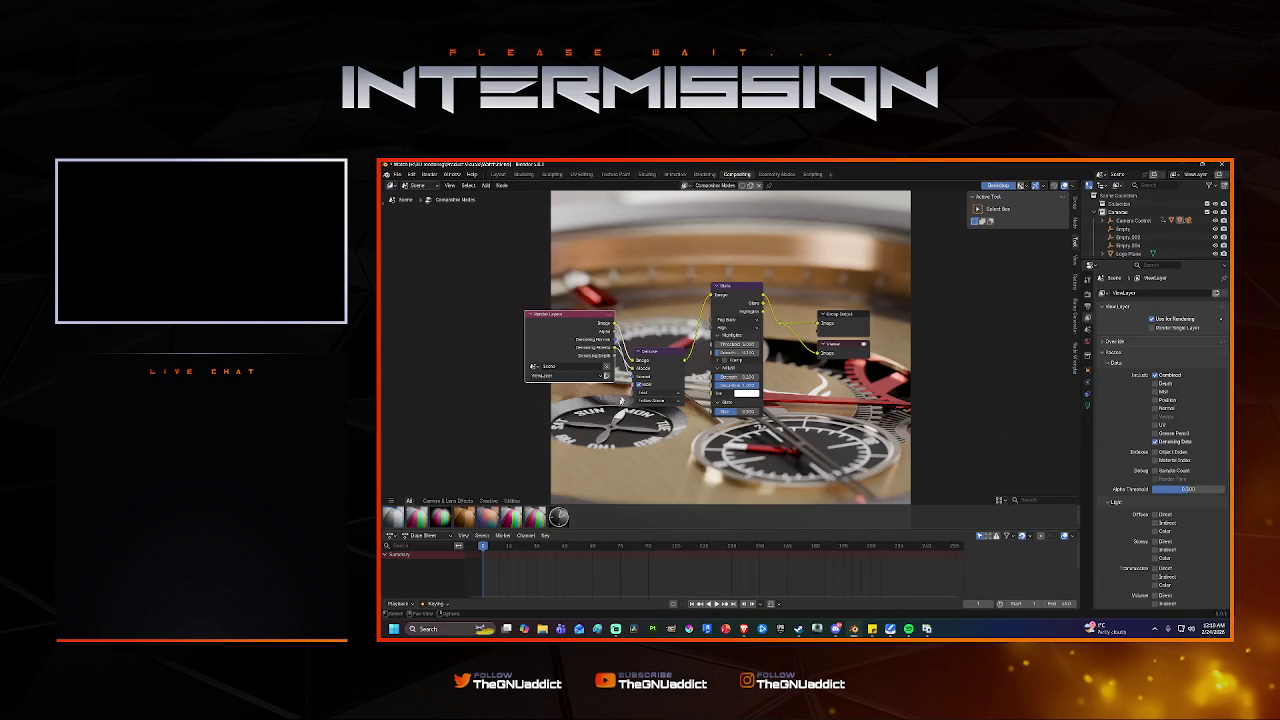
# Set the Denoise node prefilter to Accurate and inspect the compositor result.
pyautogui.click(659, 395)
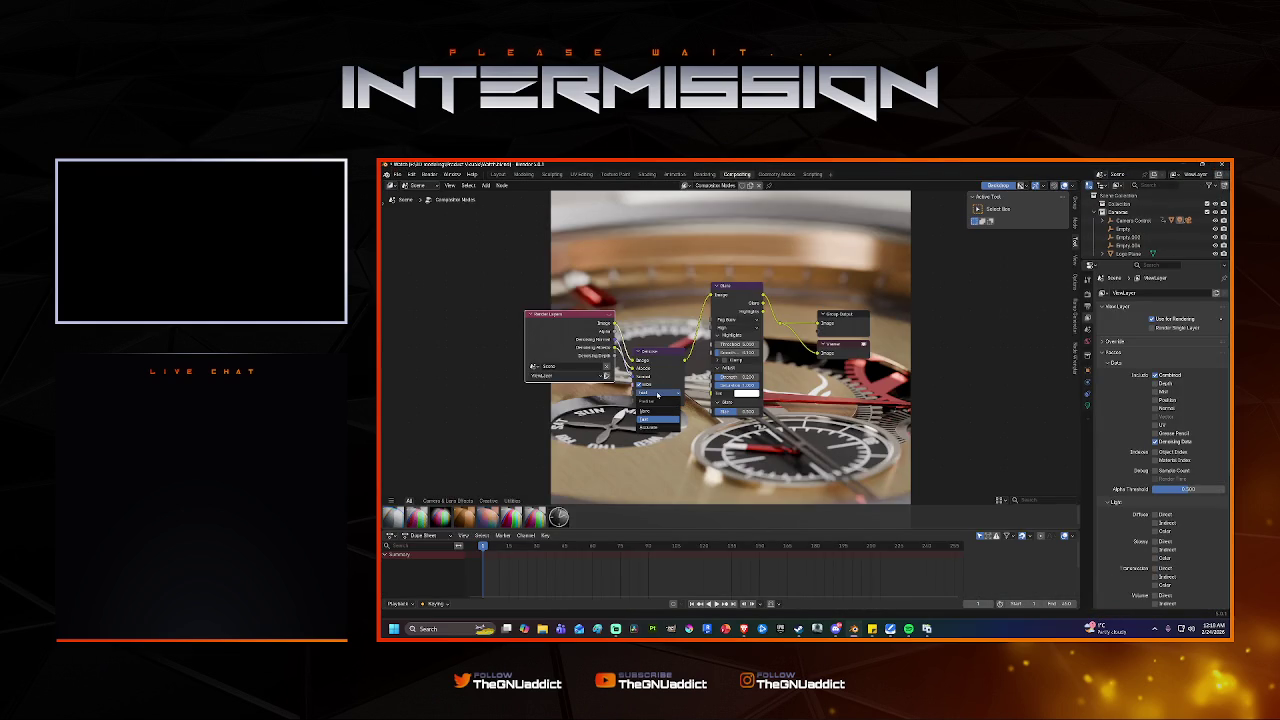
pyautogui.click(652, 429)
pyautogui.scroll(1, 725, 367)
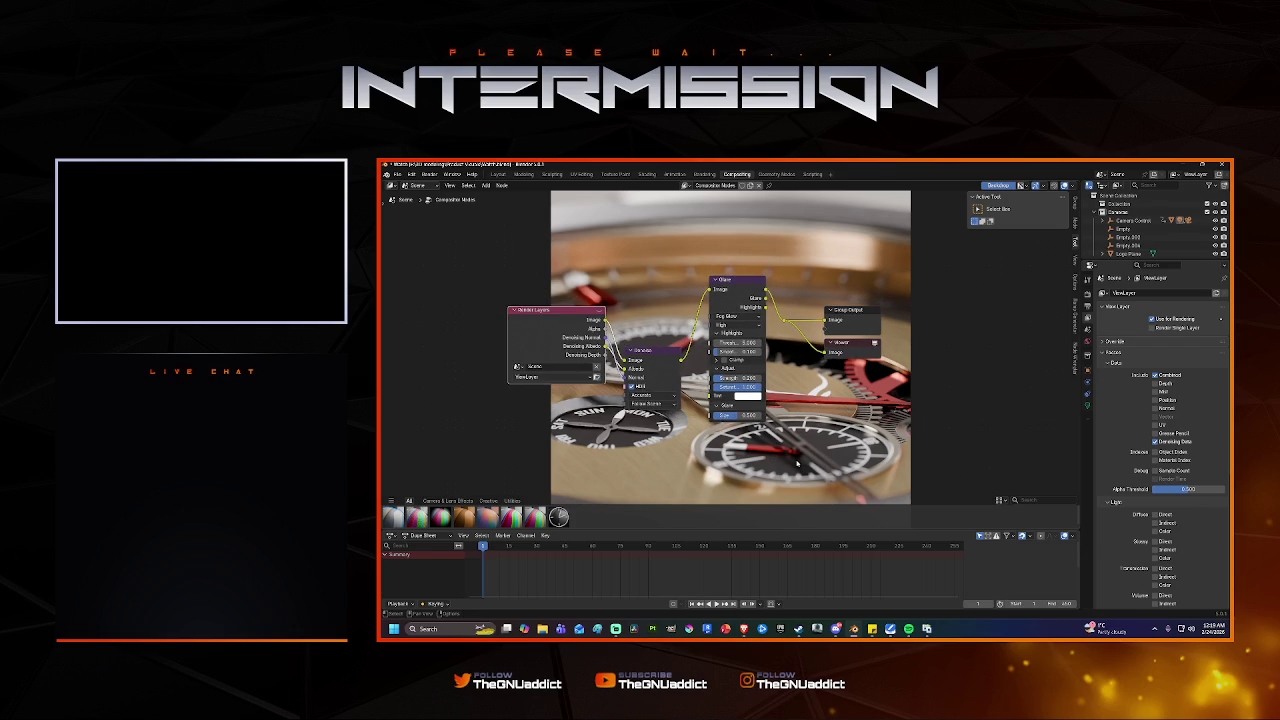
pyautogui.scroll(1, 796, 462)
pyautogui.scroll(-2, 794, 462)
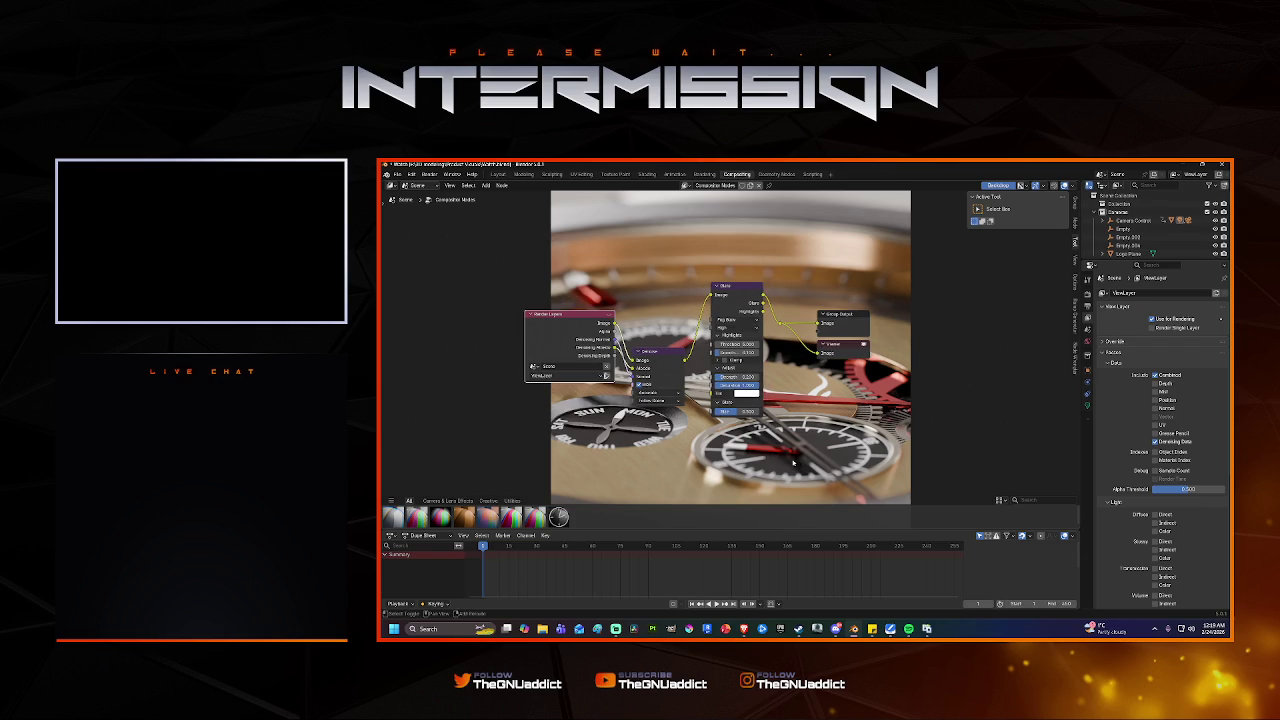
pyautogui.scroll(-1, 794, 462)
pyautogui.scroll(-1, 794, 462)
pyautogui.keyDown('ctrl'); pyautogui.scroll(-1, 794, 462); pyautogui.keyUp('ctrl')
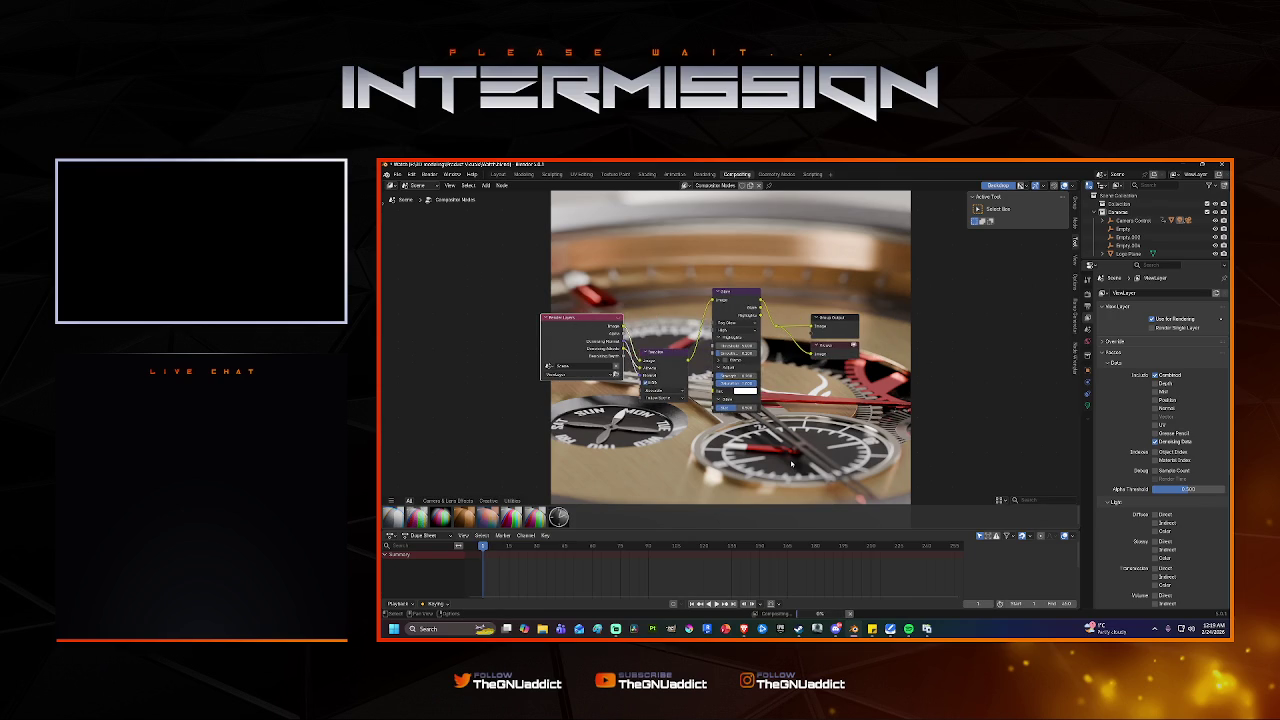
pyautogui.press('Right')
pyautogui.press('Left')
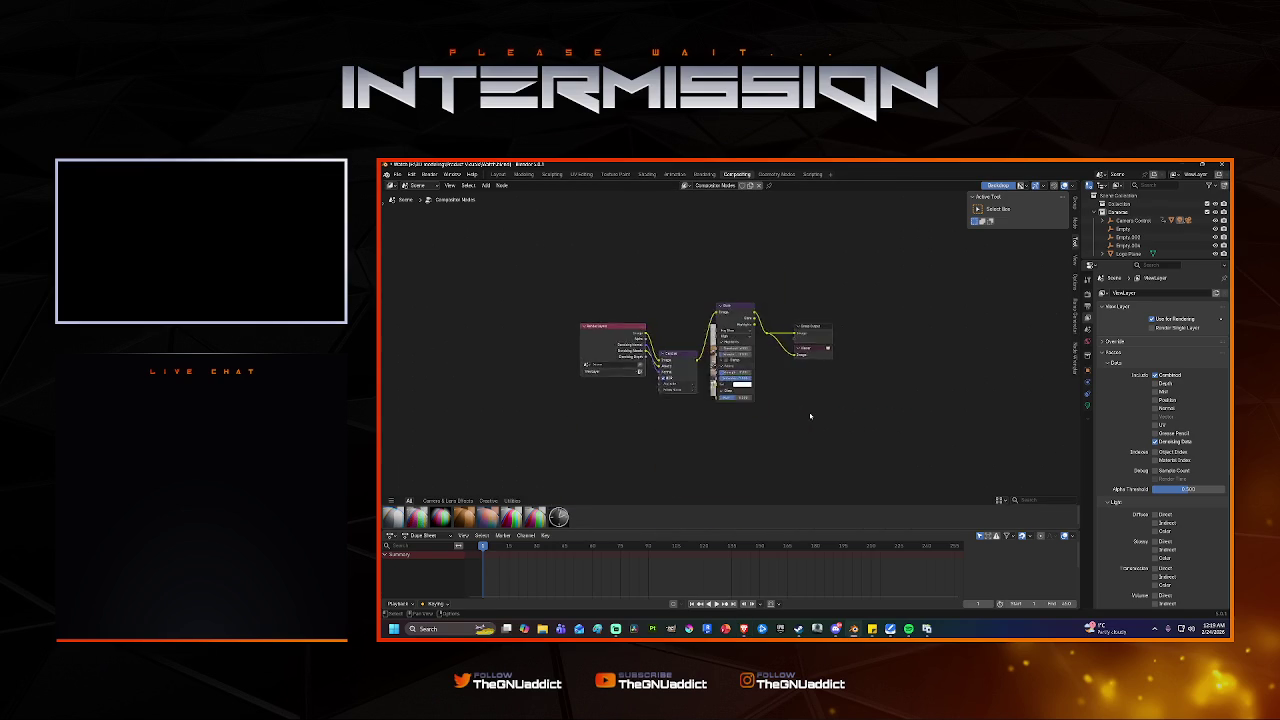
# Enlarge the backdrop and compare the Denoise prefilter on Fast, then restore Accurate.
pyautogui.scroll(1, 812, 417)
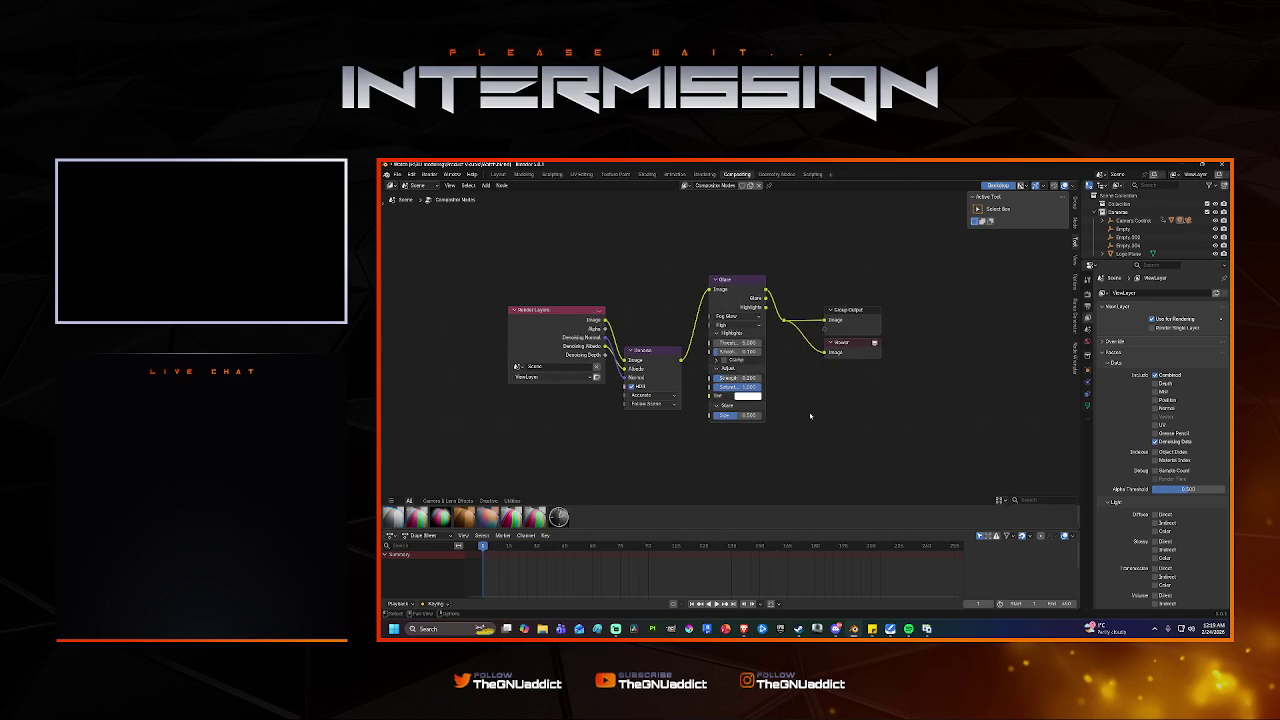
pyautogui.press('alt')
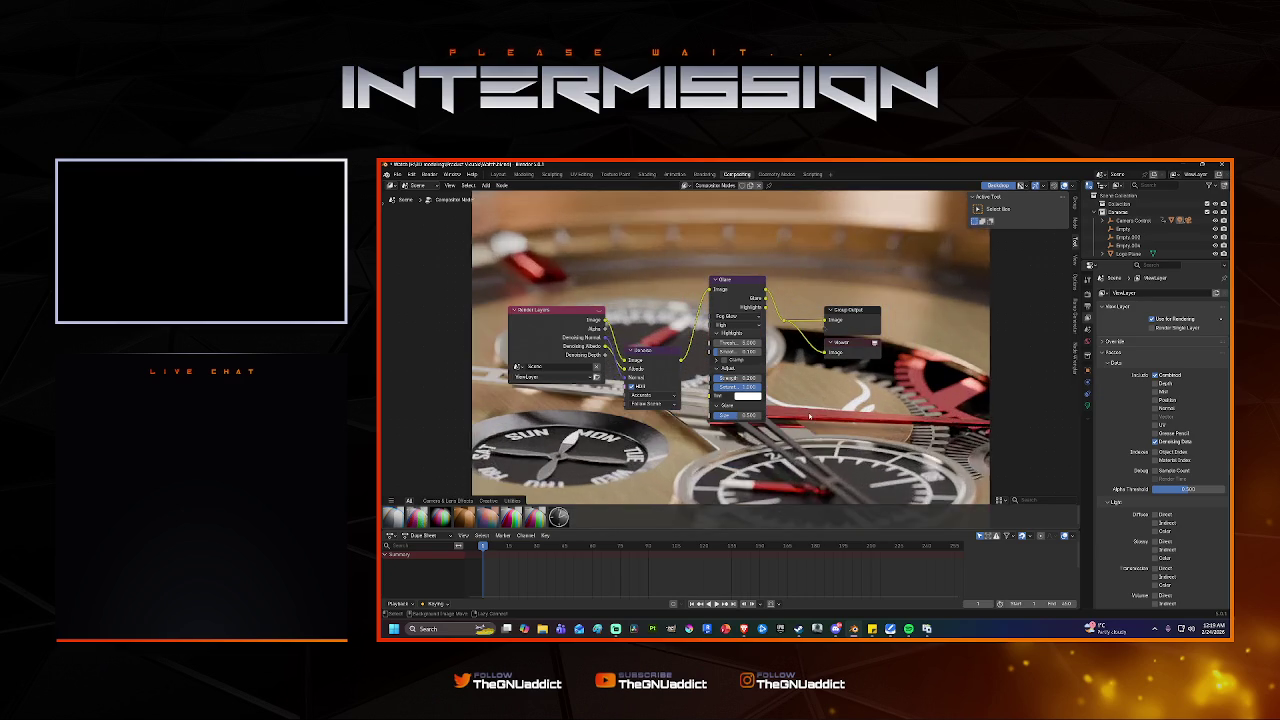
pyautogui.hotkey('alt', 'v')
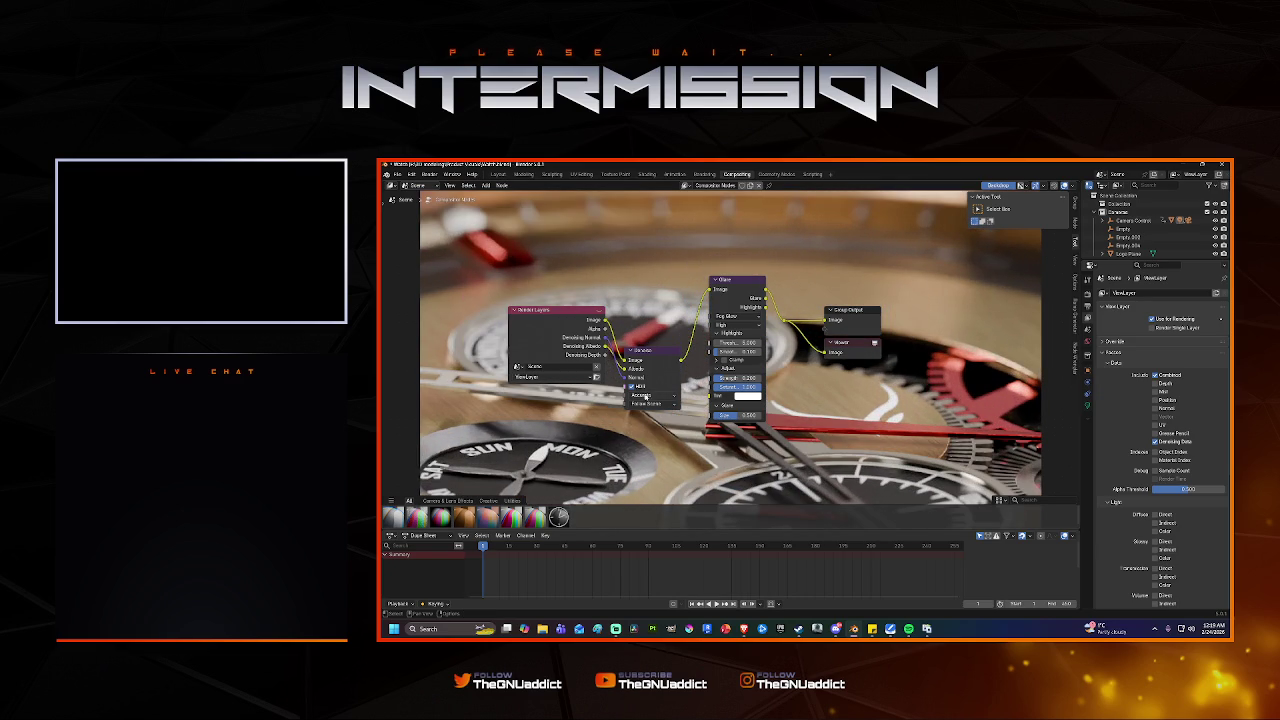
pyautogui.click(640, 395)
pyautogui.click(641, 424)
pyautogui.click(630, 396)
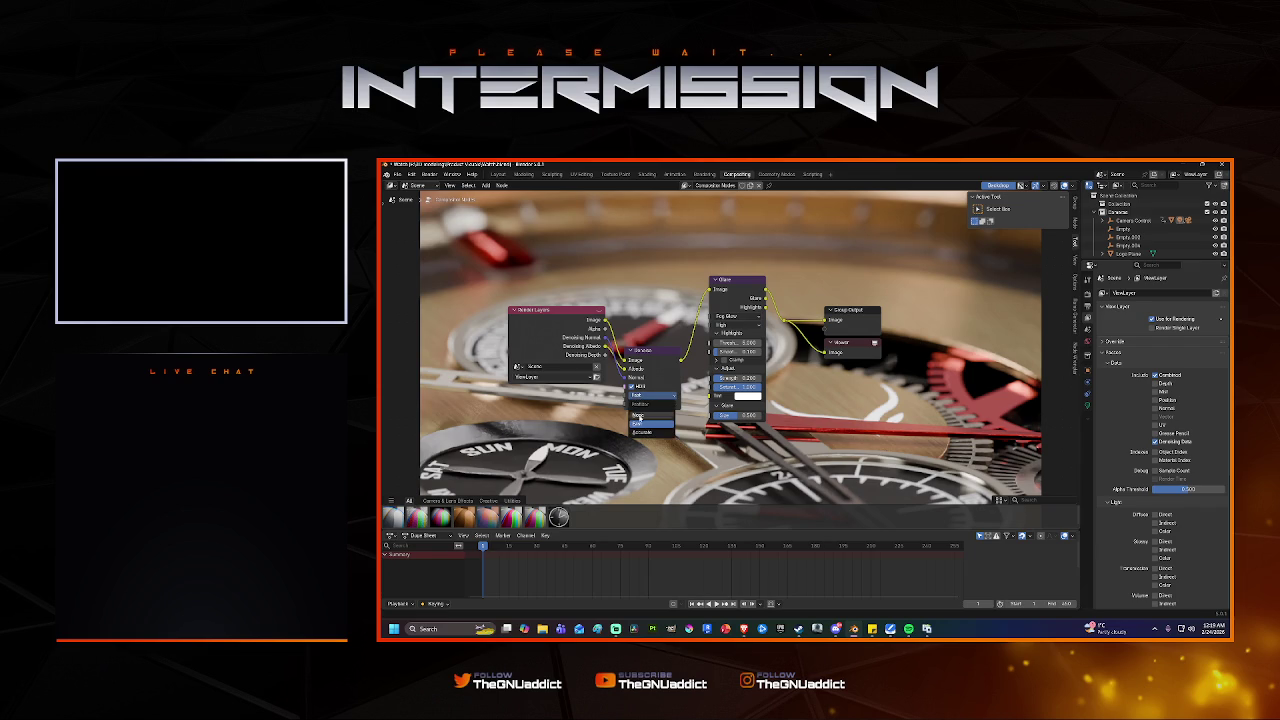
pyautogui.click(642, 437)
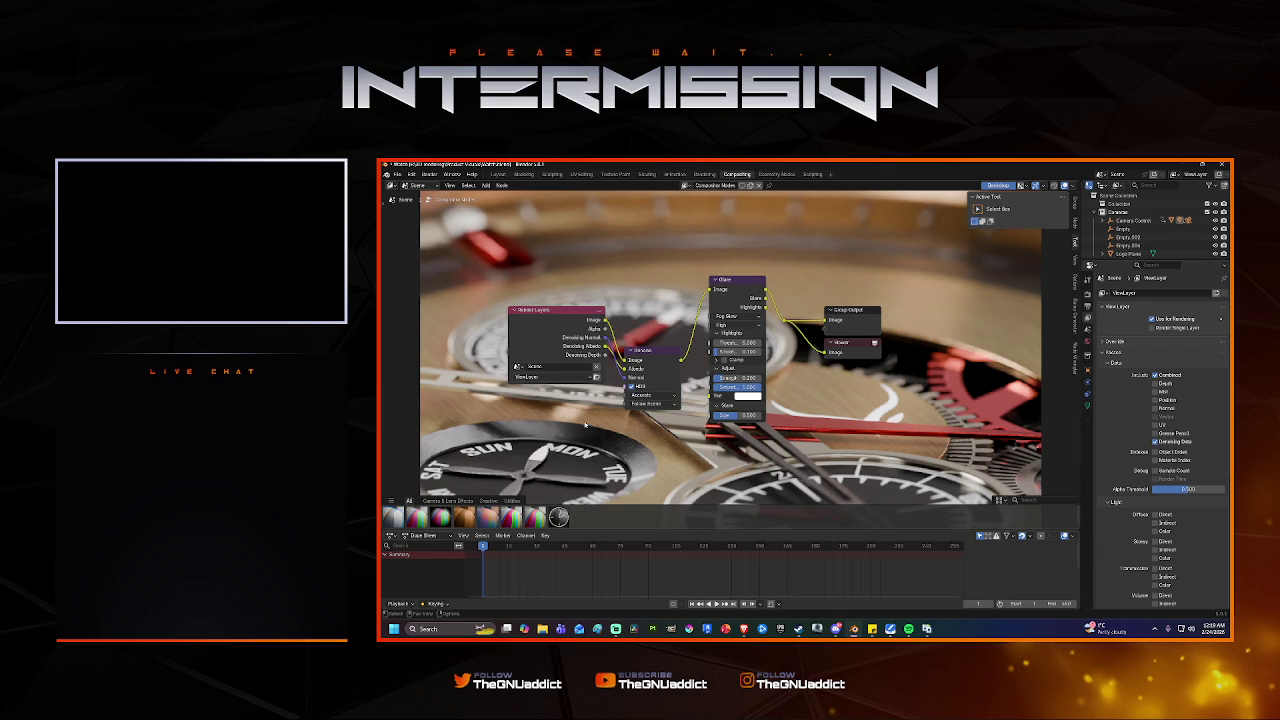
# Return to the Layout workspace and save Watch.blend.
pyautogui.scroll(-1, 592, 429)
pyautogui.scroll(-1, 592, 429)
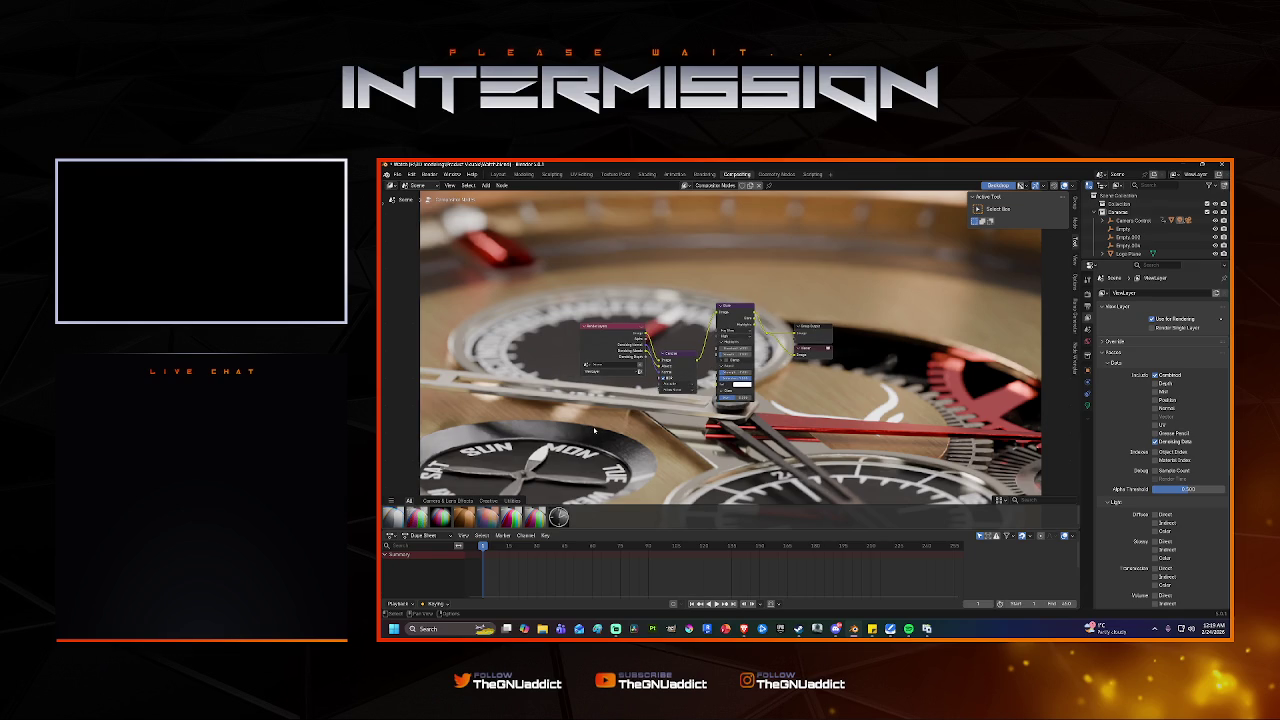
pyautogui.scroll(1, 593, 430)
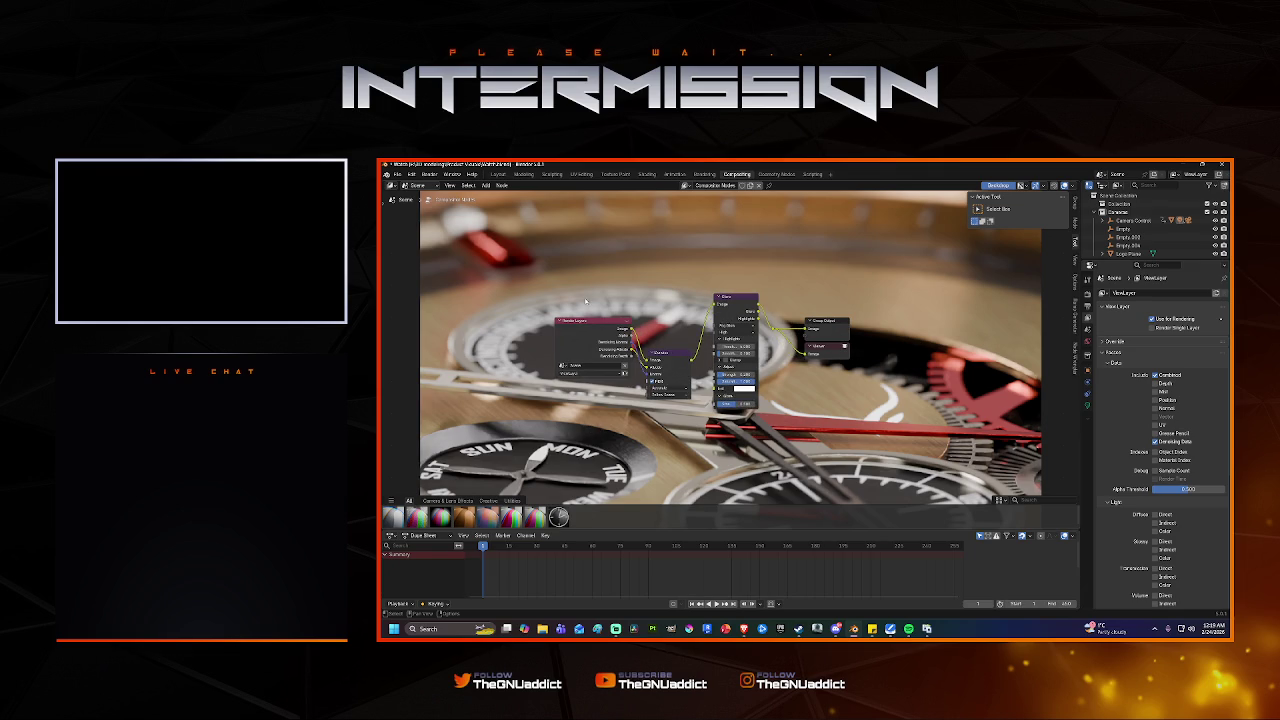
pyautogui.click(497, 174)
pyautogui.hotkey('ctrl', 's')
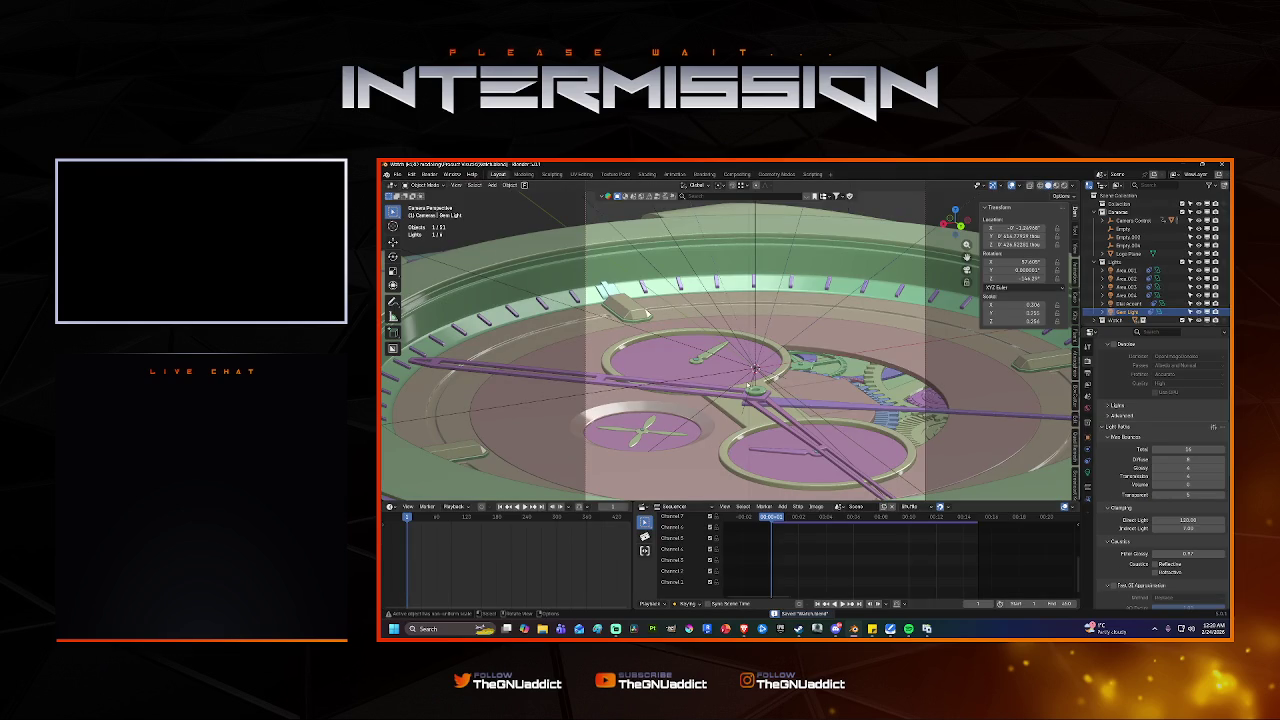
# Render the dial close-up, zoom into the maximised result, fit it with Home, then close.
pyautogui.press('F12')
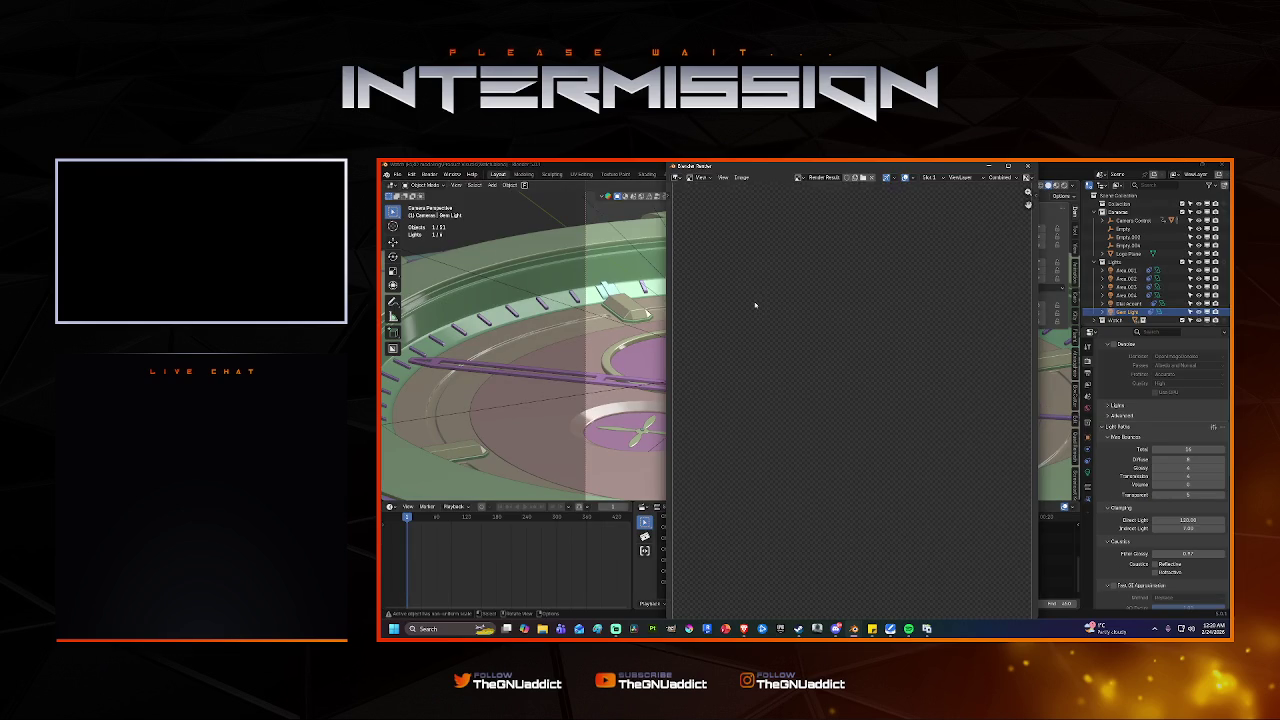
pyautogui.doubleClick(763, 168)
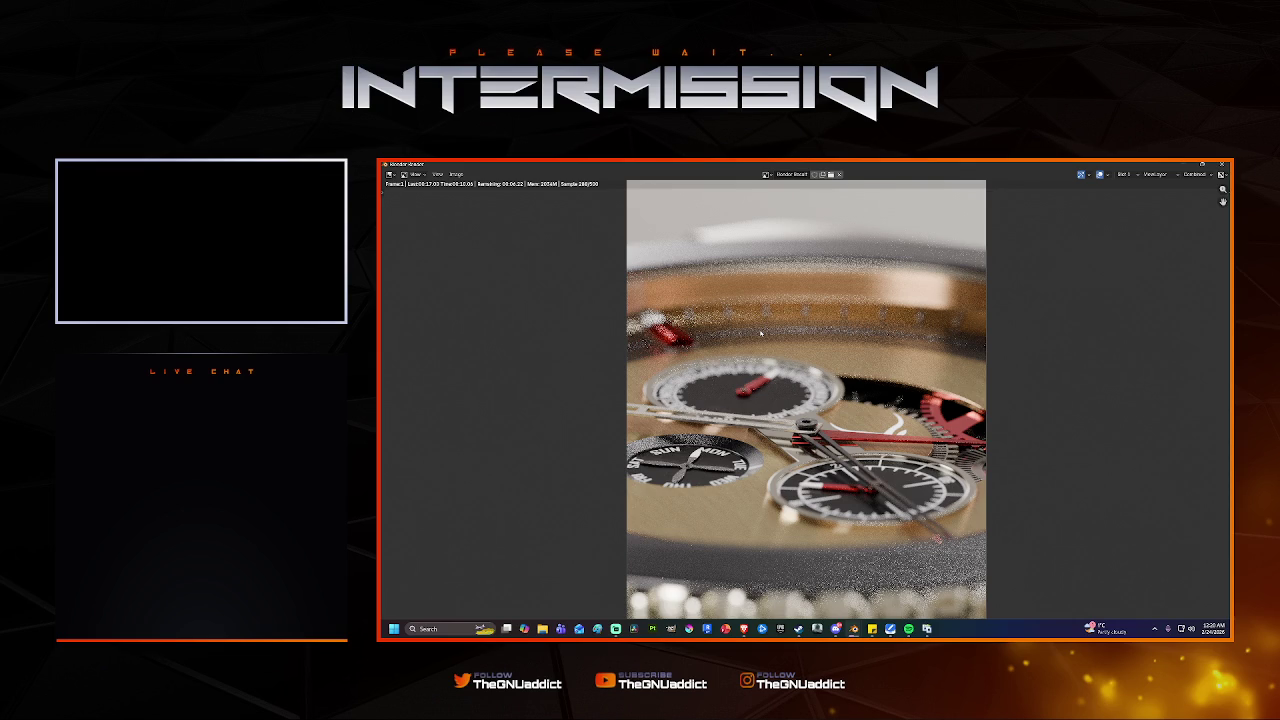
pyautogui.scroll(1, 760, 332)
pyautogui.scroll(1, 760, 332)
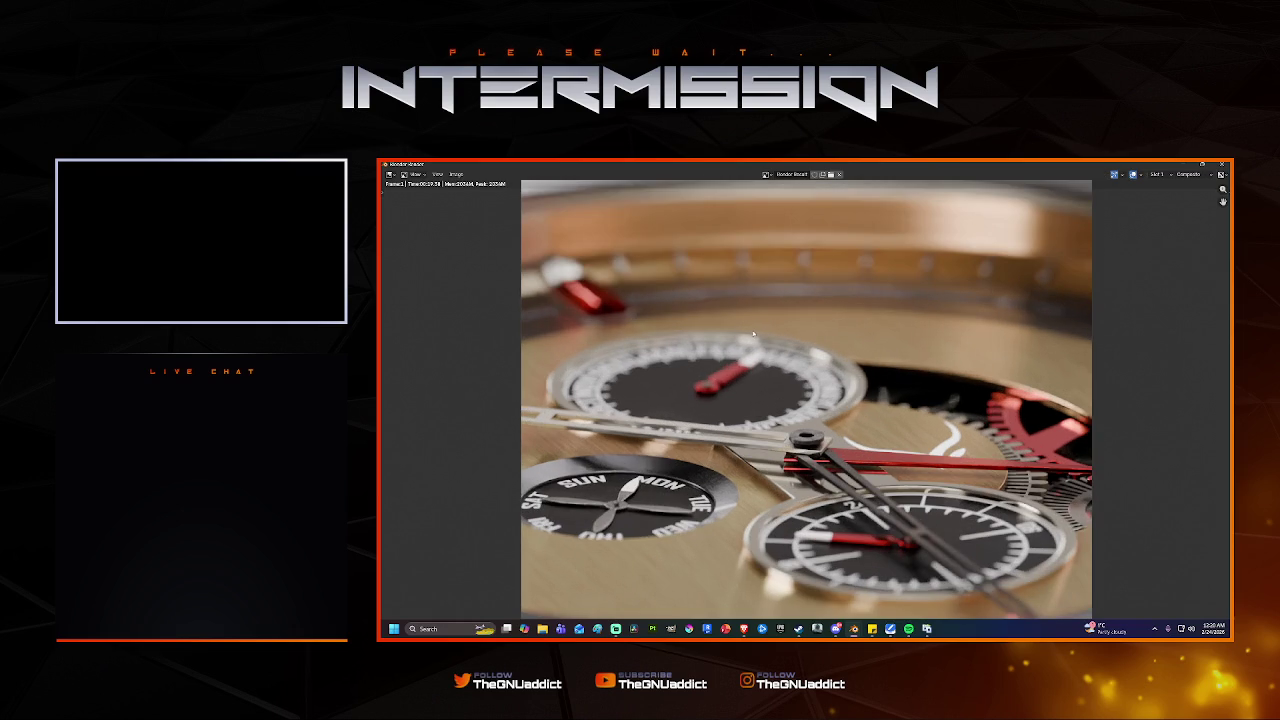
pyautogui.press('Home')
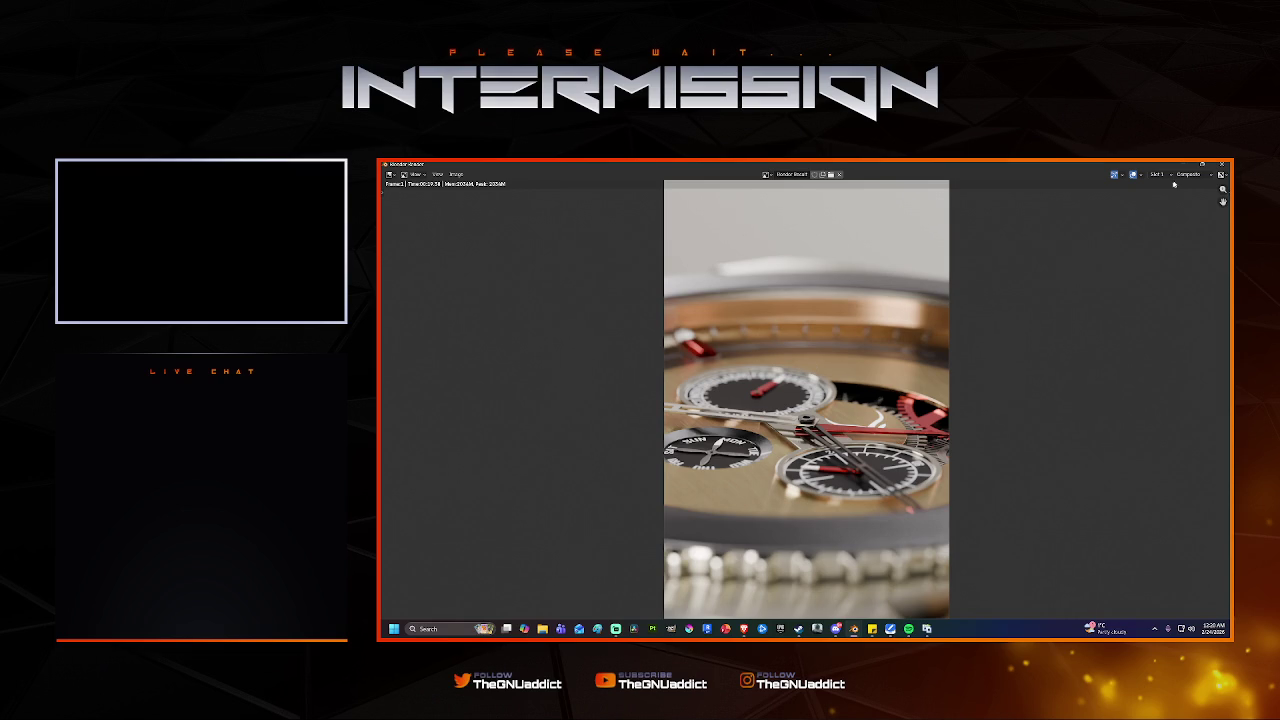
pyautogui.click(1221, 164)
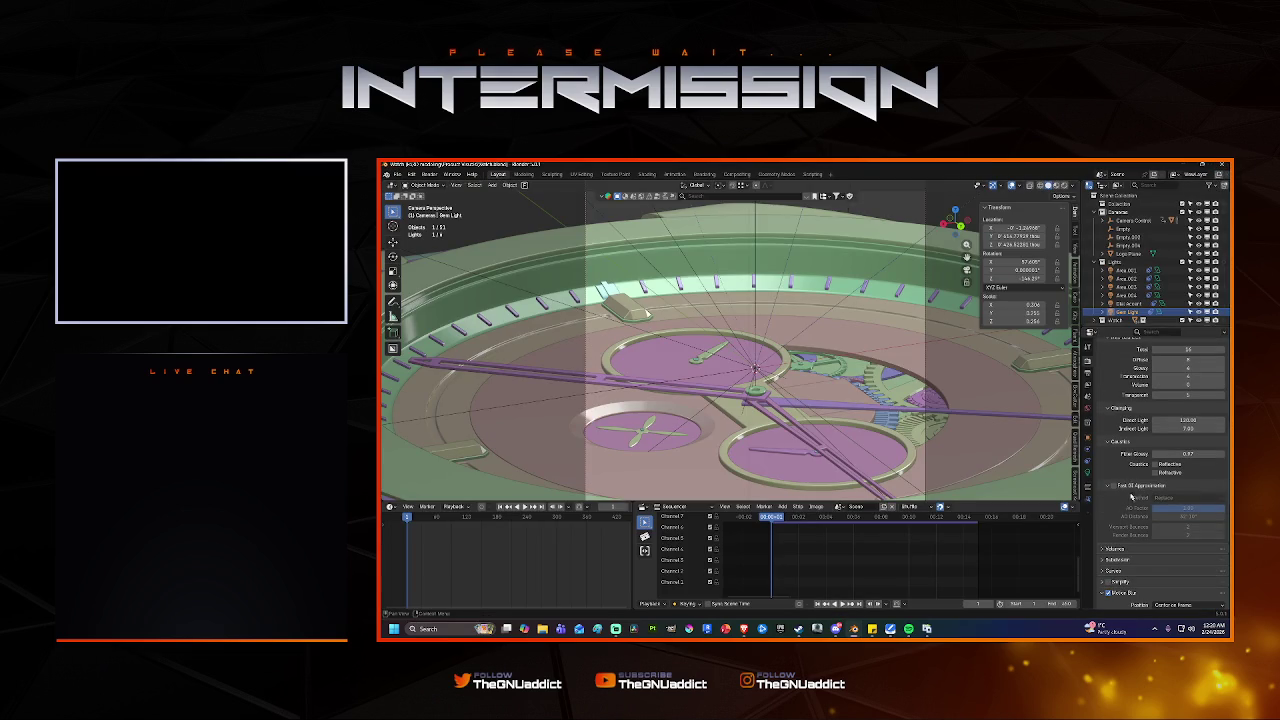
# Enter Noise Threshold 0.005 and Max Samples 1200 under Sampling > Render, then start an F12 render.
pyautogui.click(1089, 372)
pyautogui.click(1088, 361)
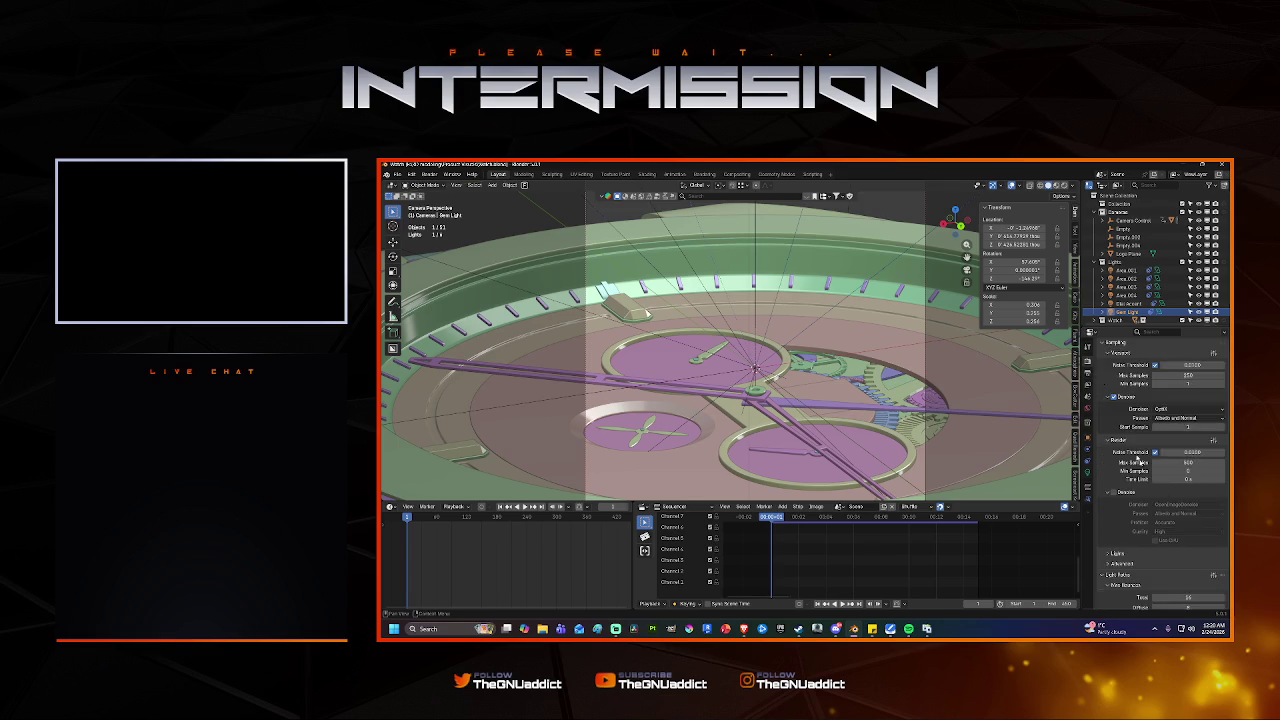
pyautogui.scroll(3, 1187, 452)
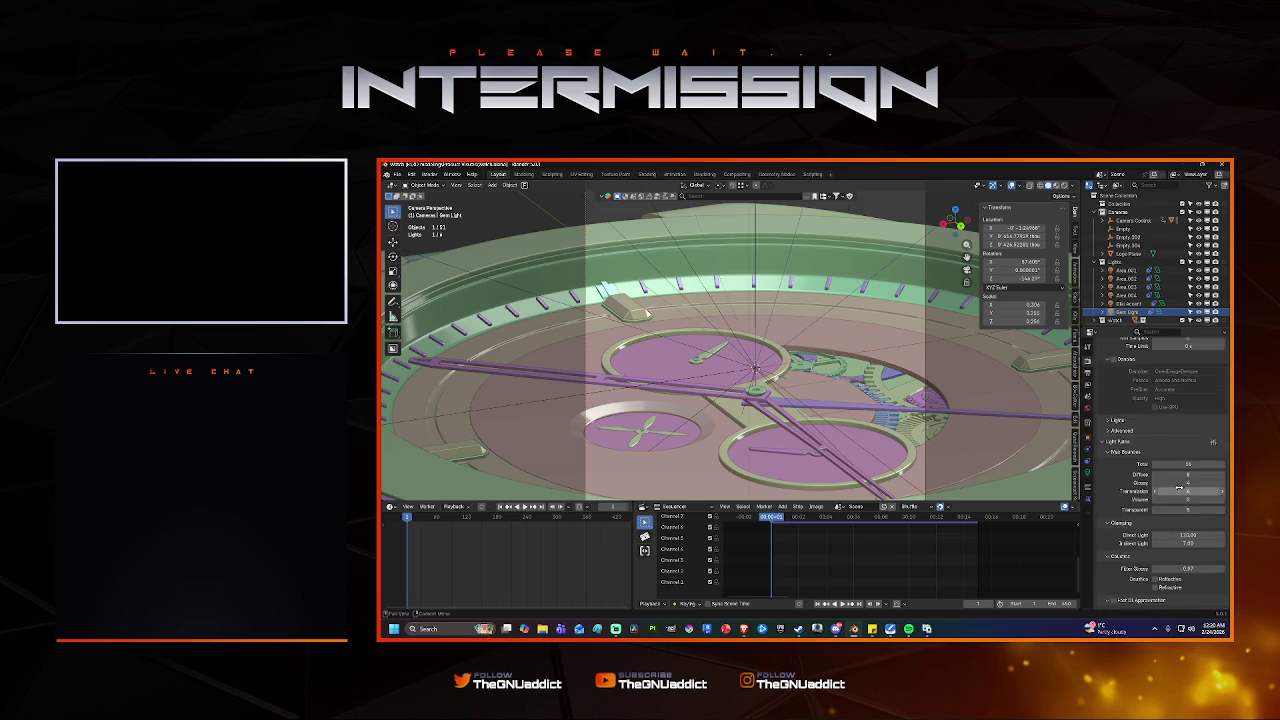
pyautogui.scroll(3, 1100, 361)
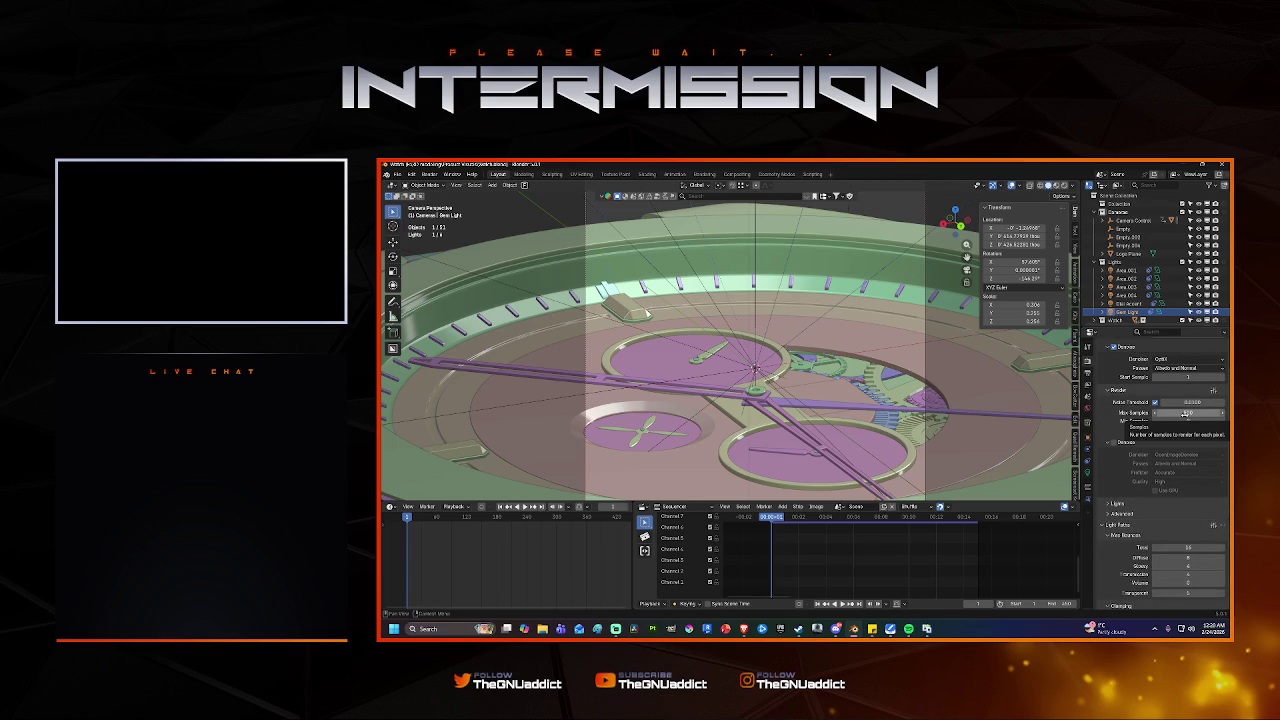
pyautogui.click(1170, 402)
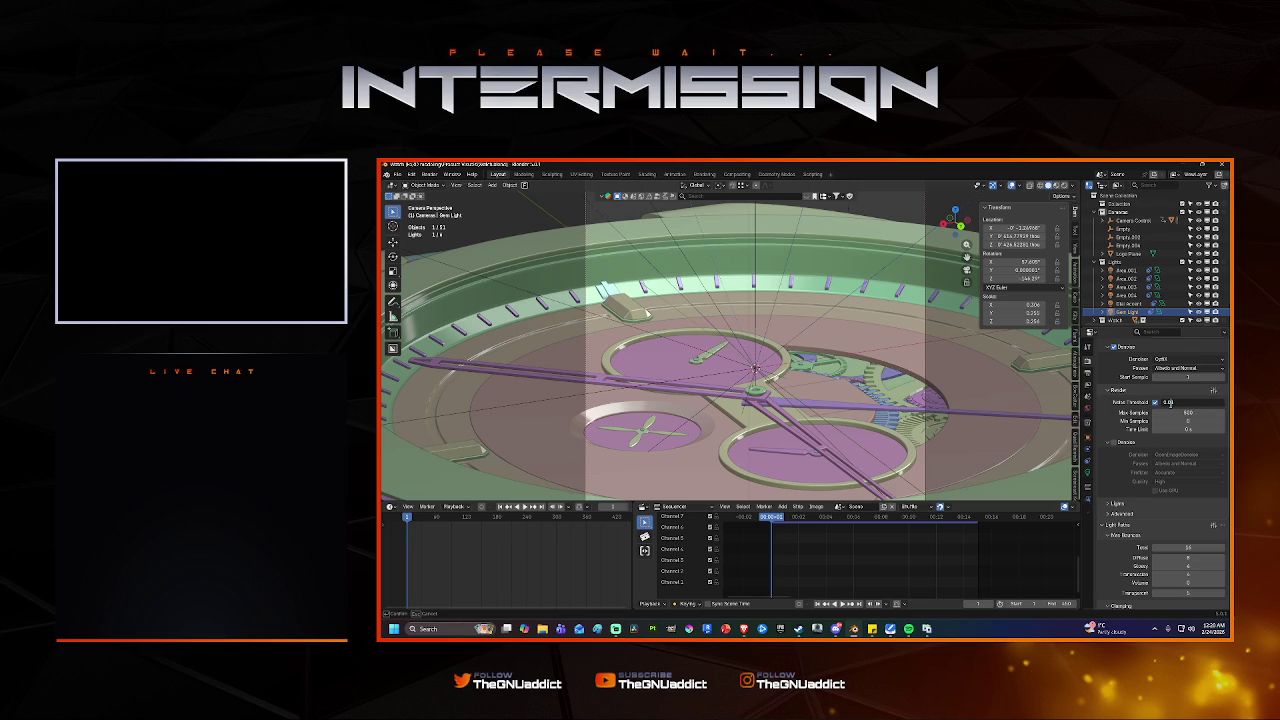
pyautogui.write('5')
pyautogui.press('Return')
pyautogui.click(1193, 412)
pyautogui.write('1200')
pyautogui.press('Return')
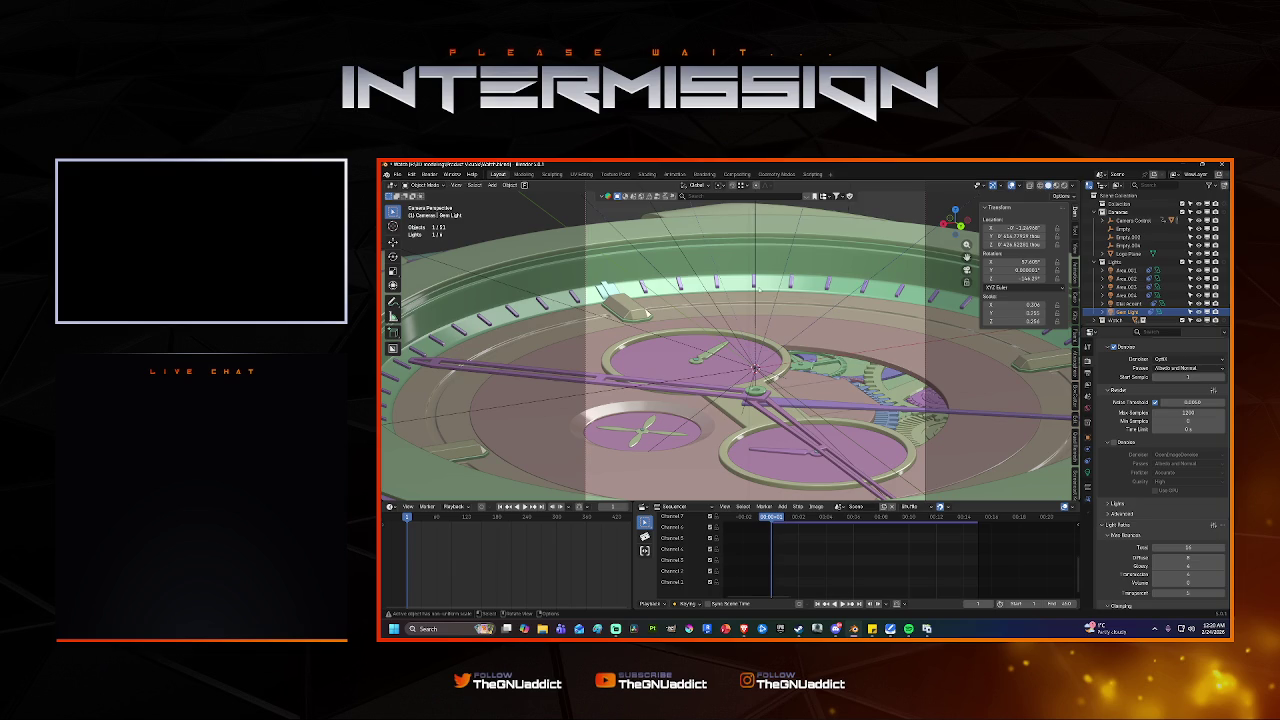
pyautogui.press('F12')
# Watch the 1200-sample render finish maximised, zoom in to inspect it, then close it.
pyautogui.doubleClick(795, 168)
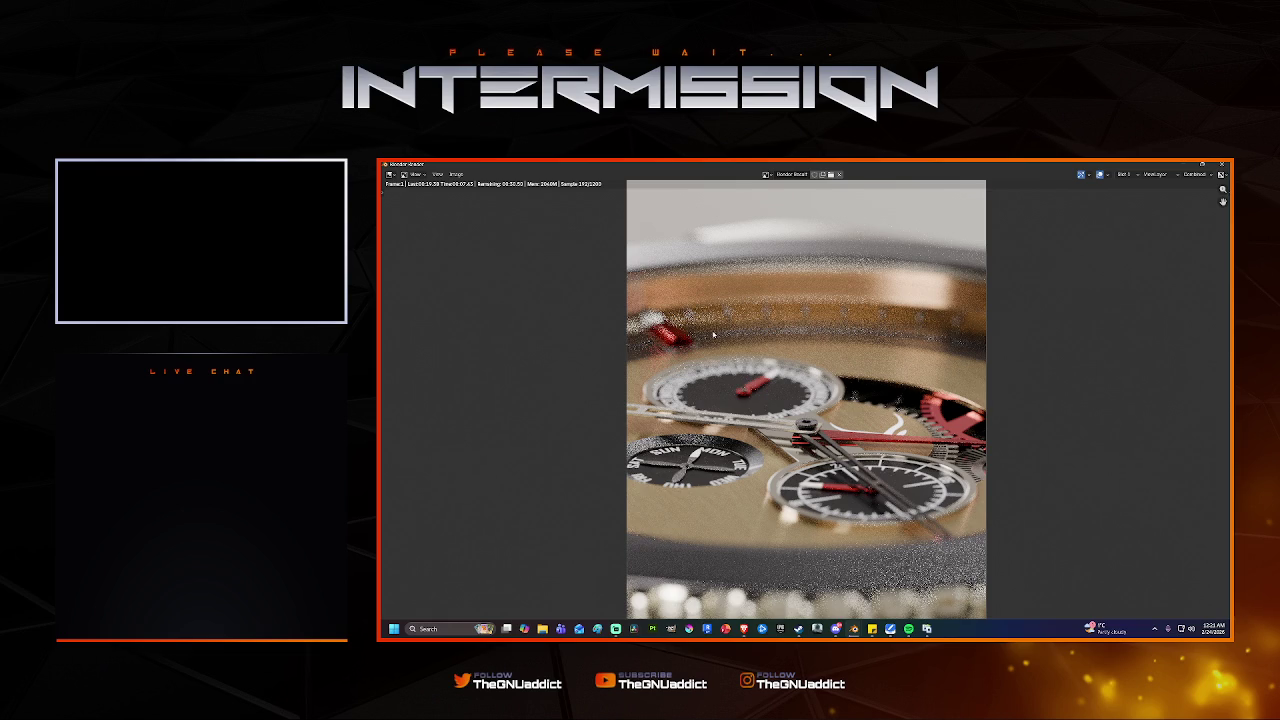
pyautogui.scroll(1, 753, 343)
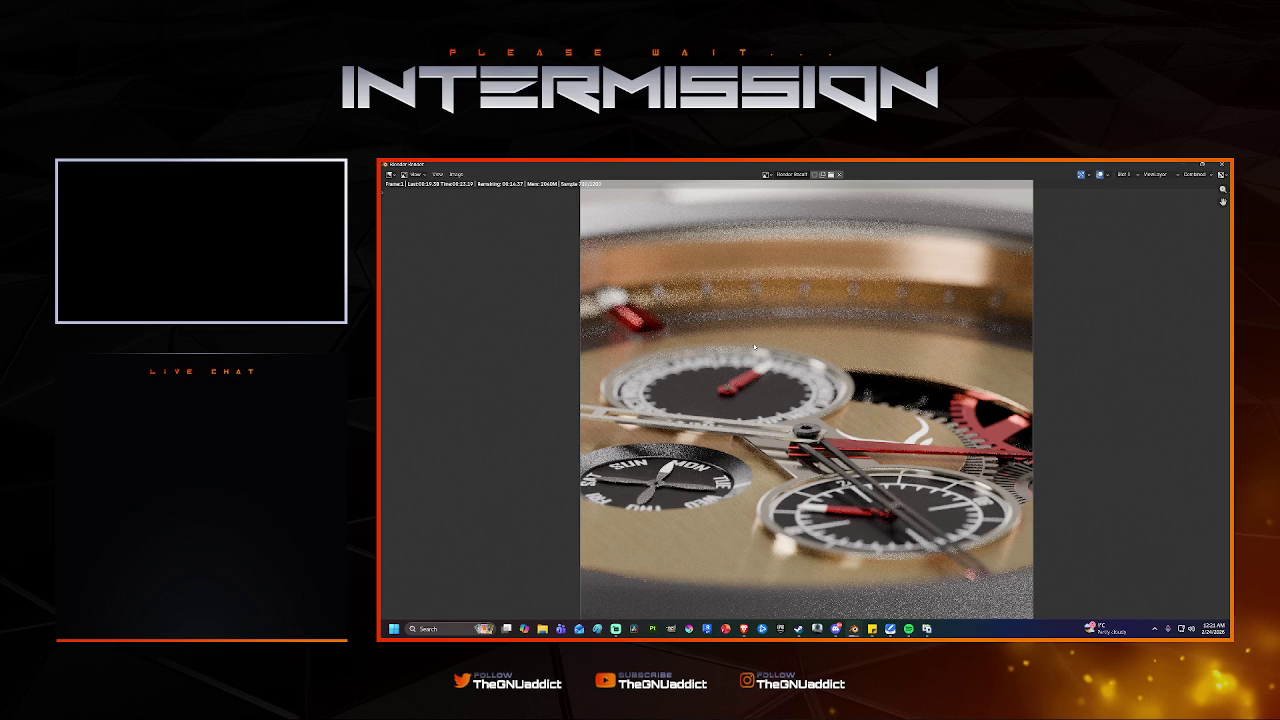
pyautogui.scroll(1, 754, 347)
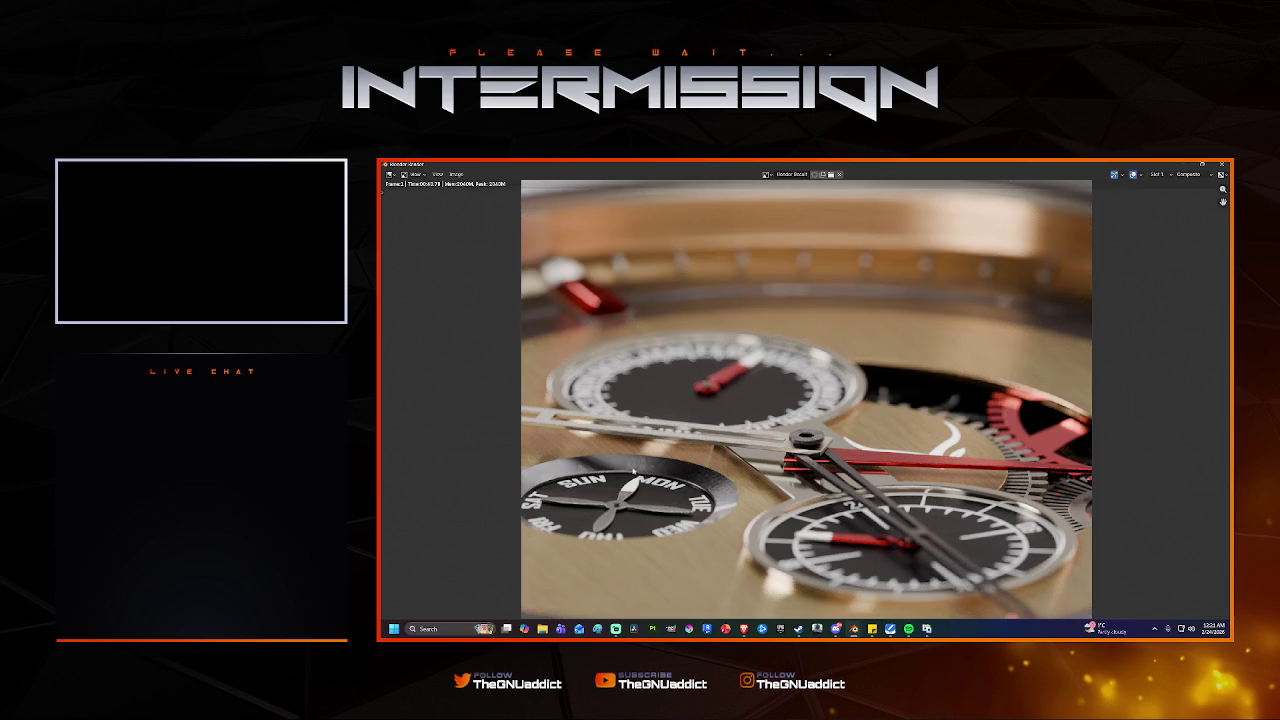
pyautogui.click(1222, 164)
pyautogui.scroll(-2, 1175, 502)
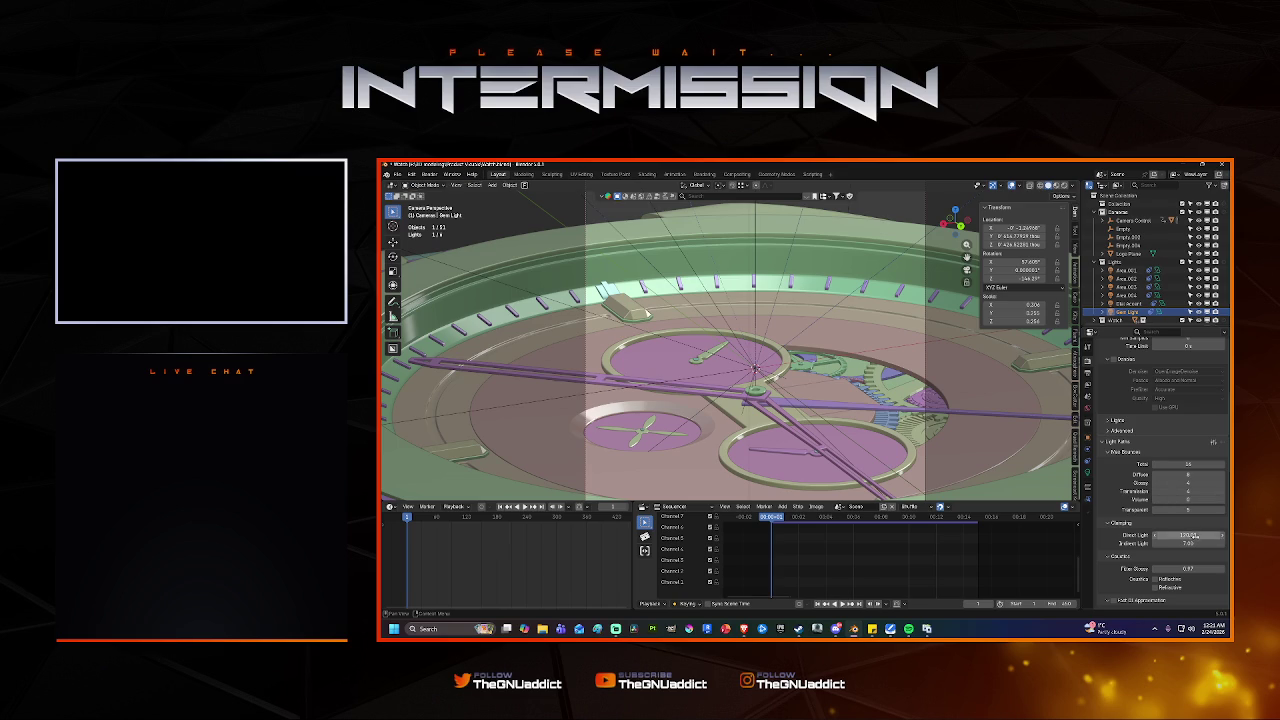
# Set Direct Light clamping to 150, then drag it slightly lower.
pyautogui.click(1196, 536)
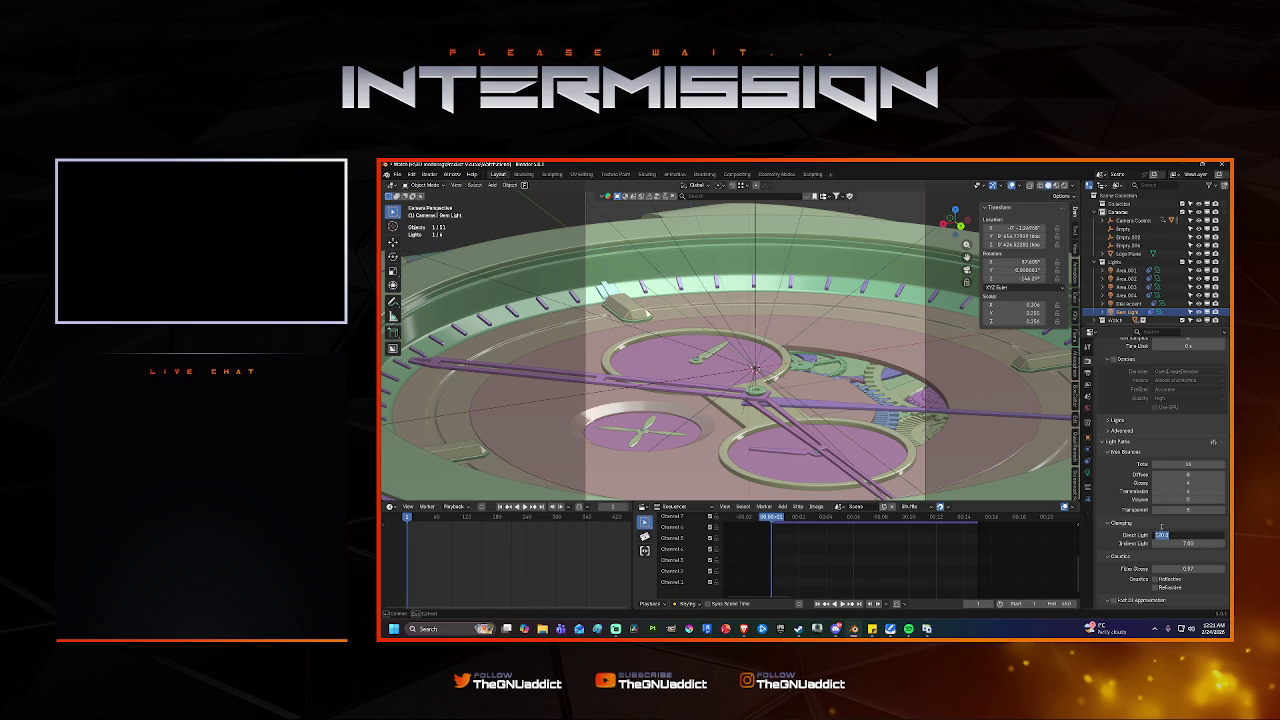
pyautogui.write('150')
pyautogui.press('Return')
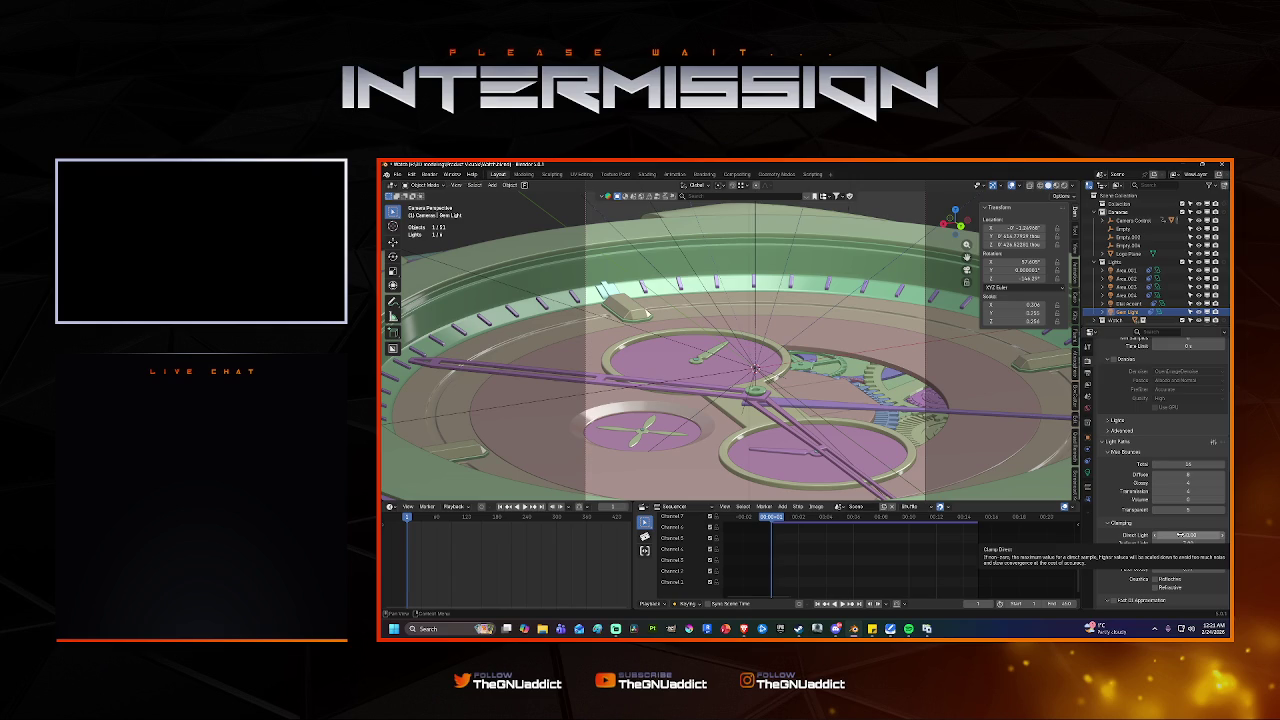
pyautogui.keyDown('ctrl'); pyautogui.scroll(-1, 1188, 536); pyautogui.keyUp('ctrl')
pyautogui.moveTo(1188, 536); pyautogui.dragTo(1178, 536)
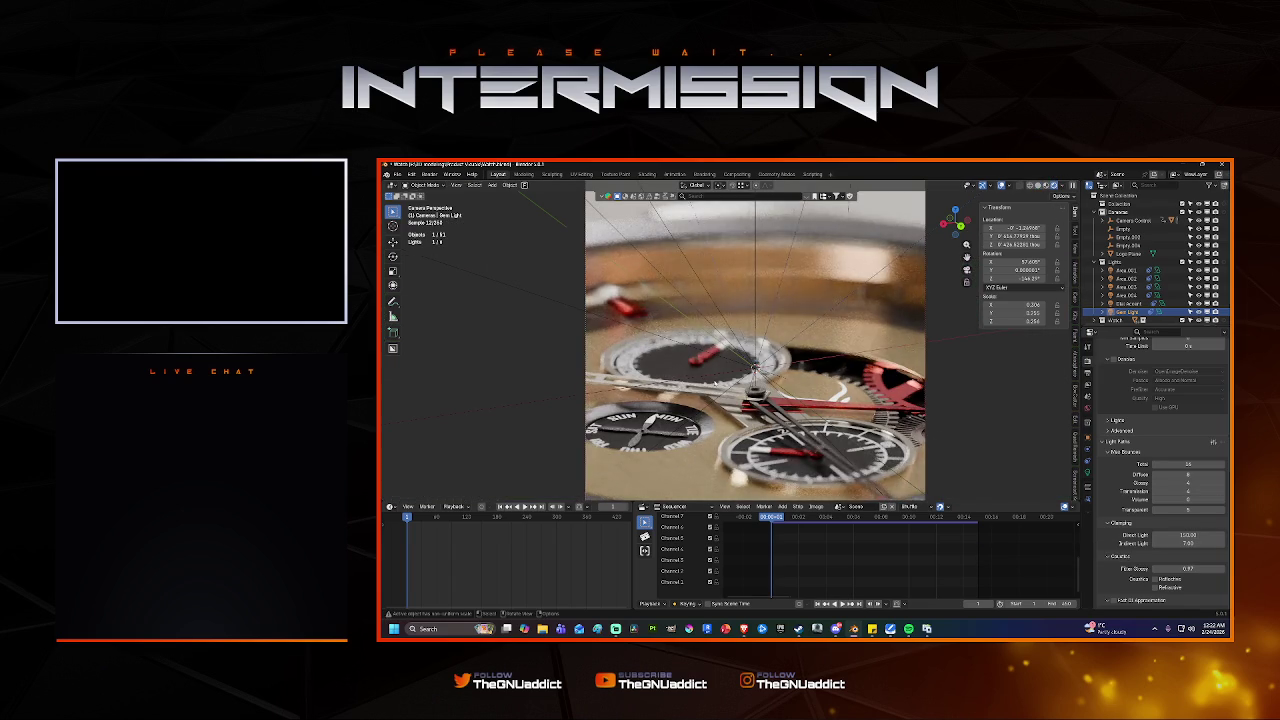
# Try different Direct Light clamp values by dragging it up and resetting it to 0.
pyautogui.moveTo(1160, 535); pyautogui.dragTo(1228, 535)
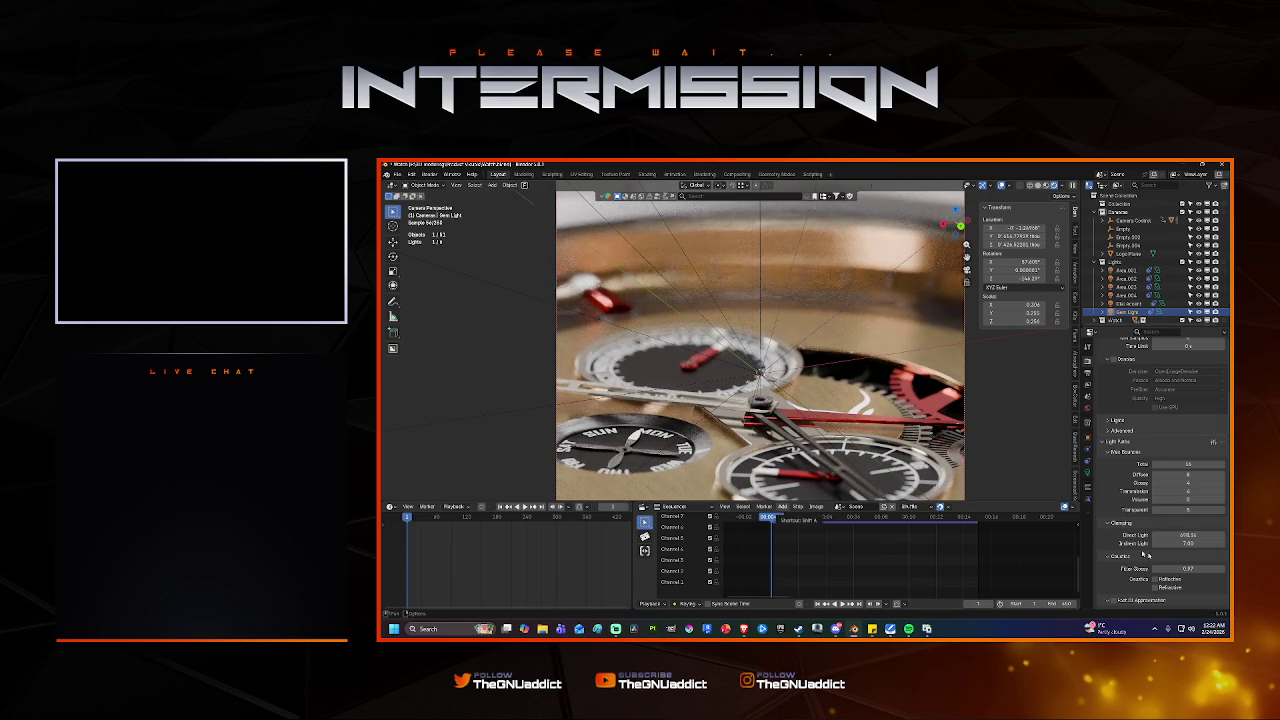
pyautogui.click(1184, 537)
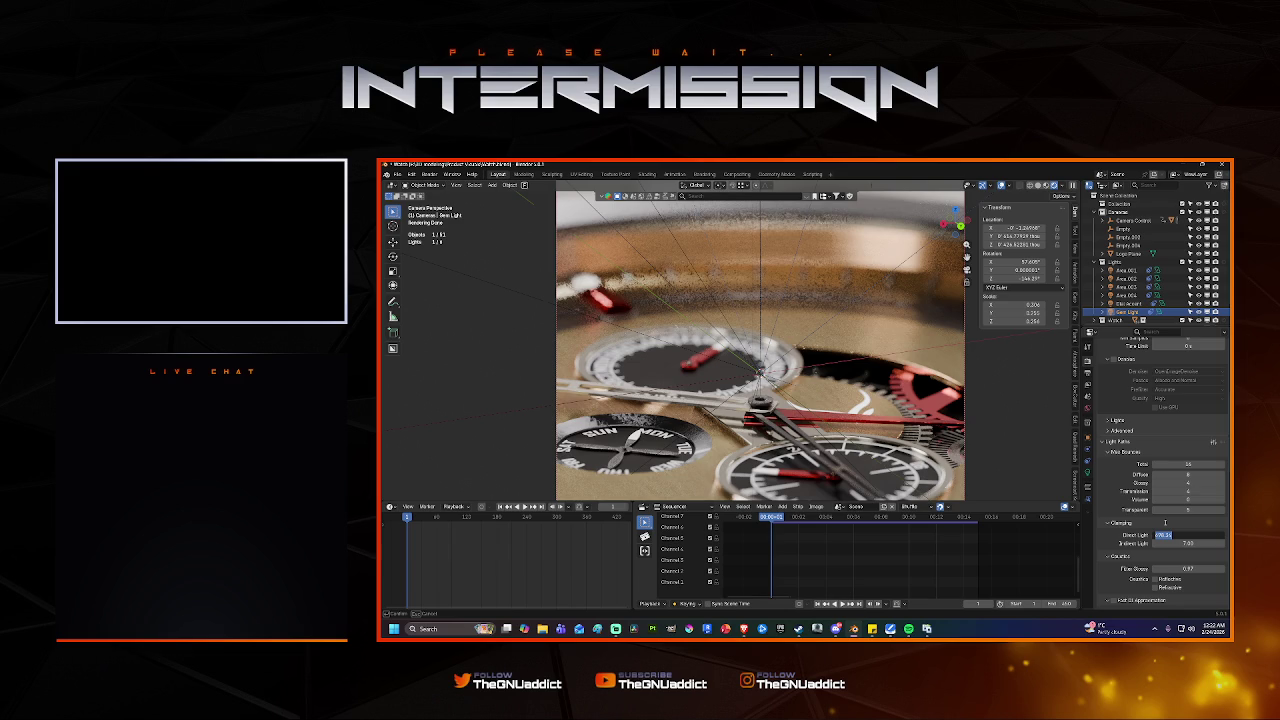
pyautogui.write('0')
pyautogui.press('Return')
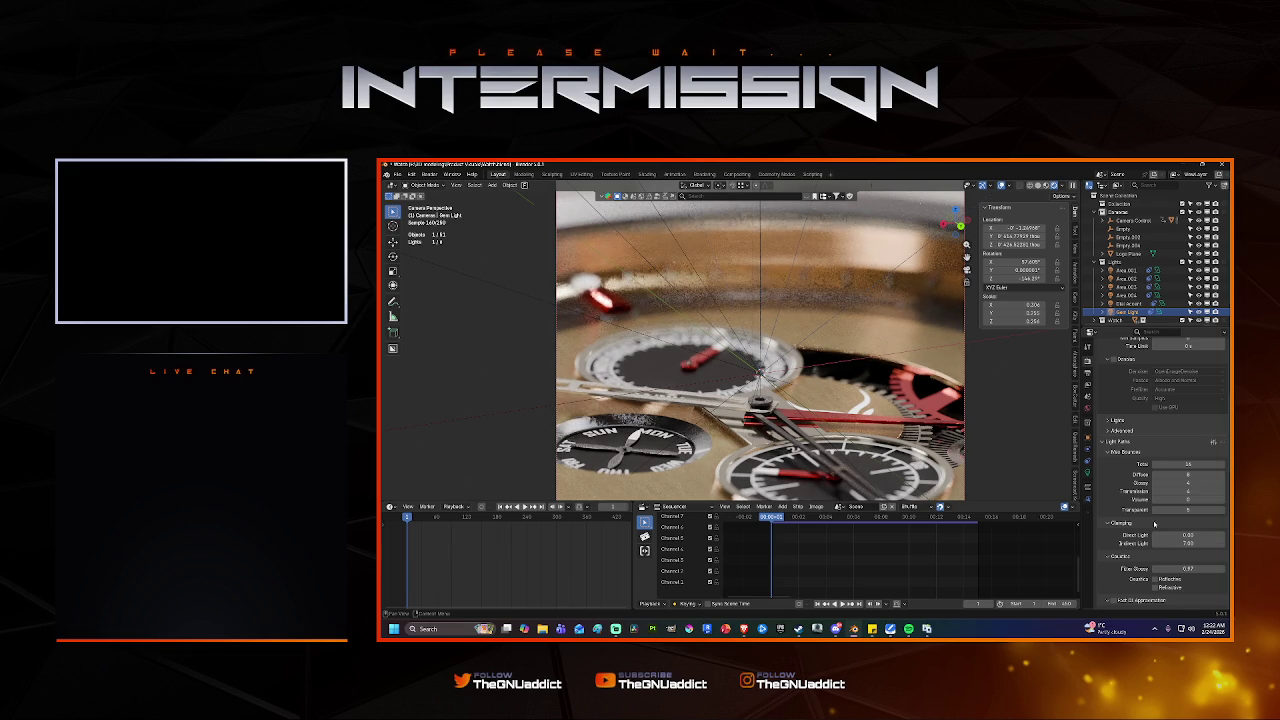
pyautogui.moveTo(1168, 536); pyautogui.dragTo(1196, 536)
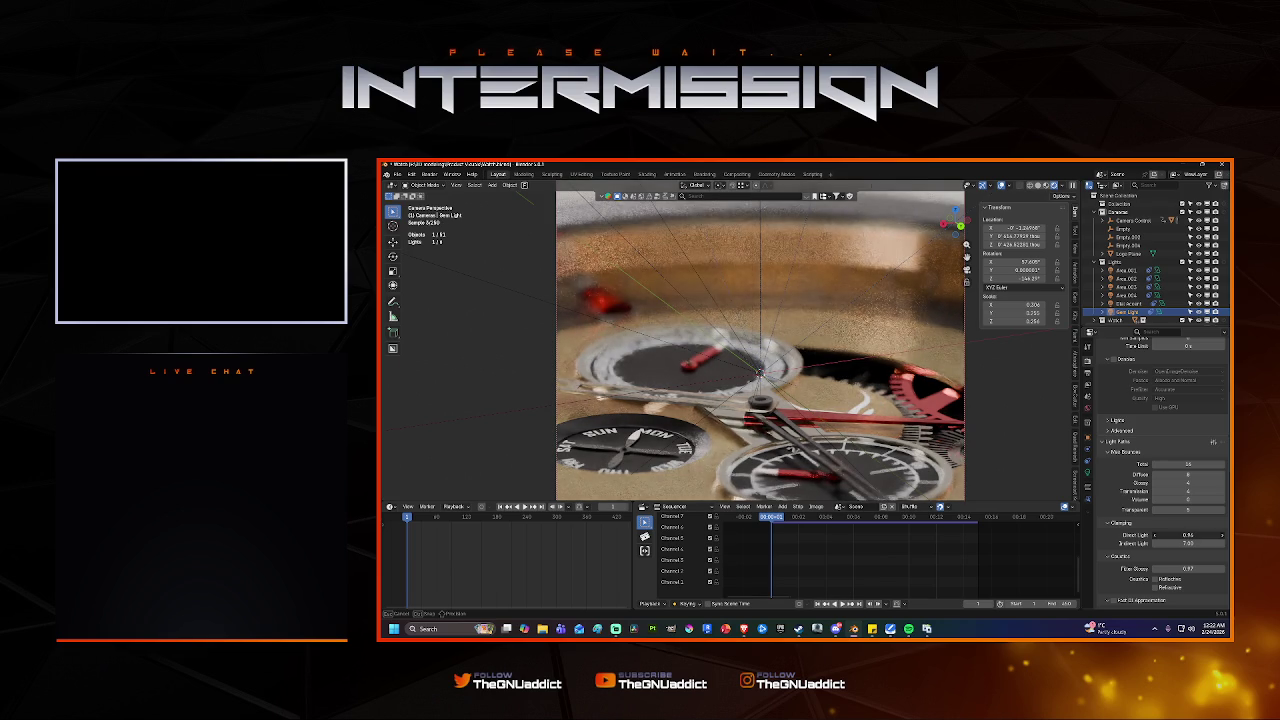
pyautogui.moveTo(1196, 536); pyautogui.dragTo(1235, 536)
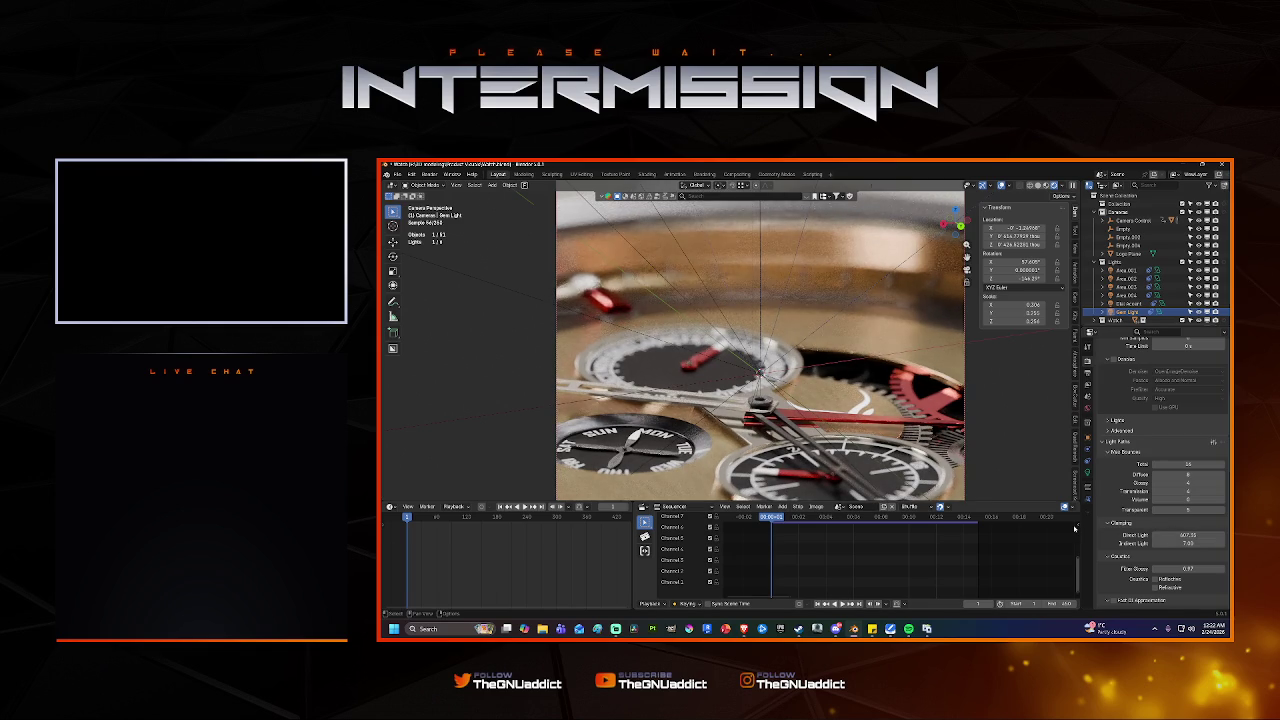
# Clear the Direct Light clamp, then enter and confirm a value of 10.
pyautogui.click(1165, 533)
pyautogui.press('BackSpace')
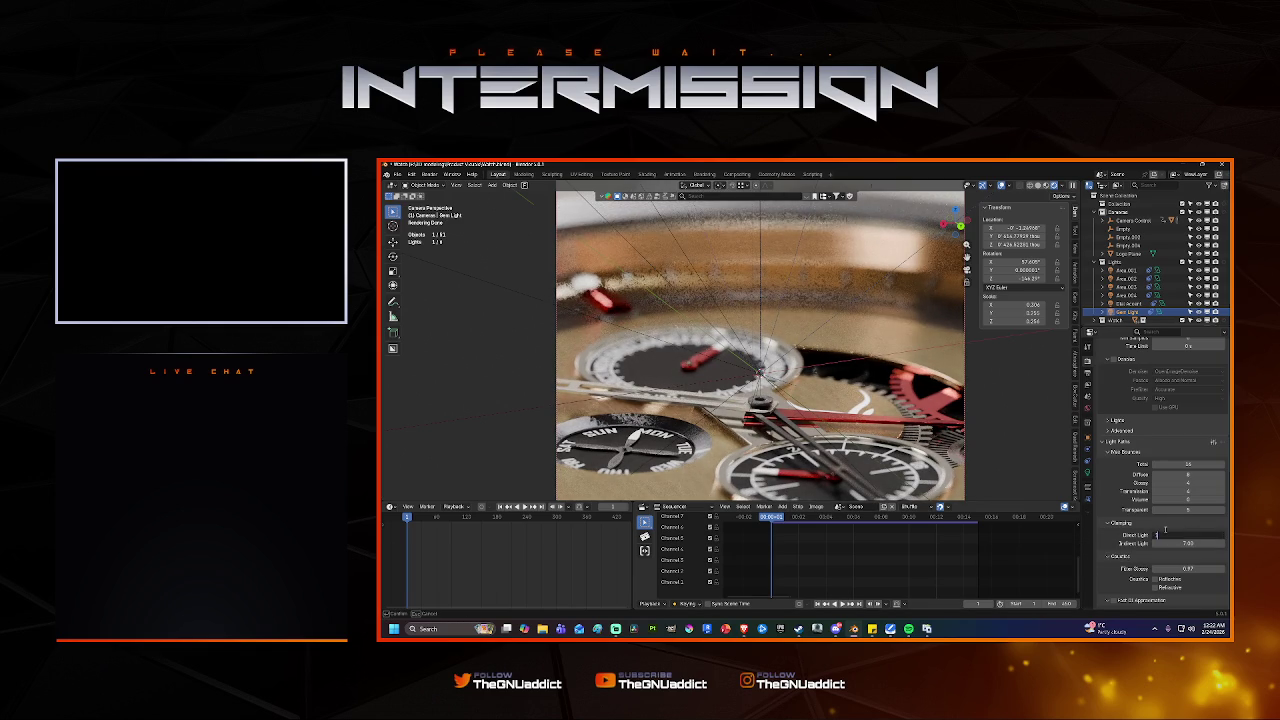
pyautogui.write('0')
pyautogui.press('Return')
pyautogui.doubleClick(1175, 535)
pyautogui.write('10')
pyautogui.press('Return')
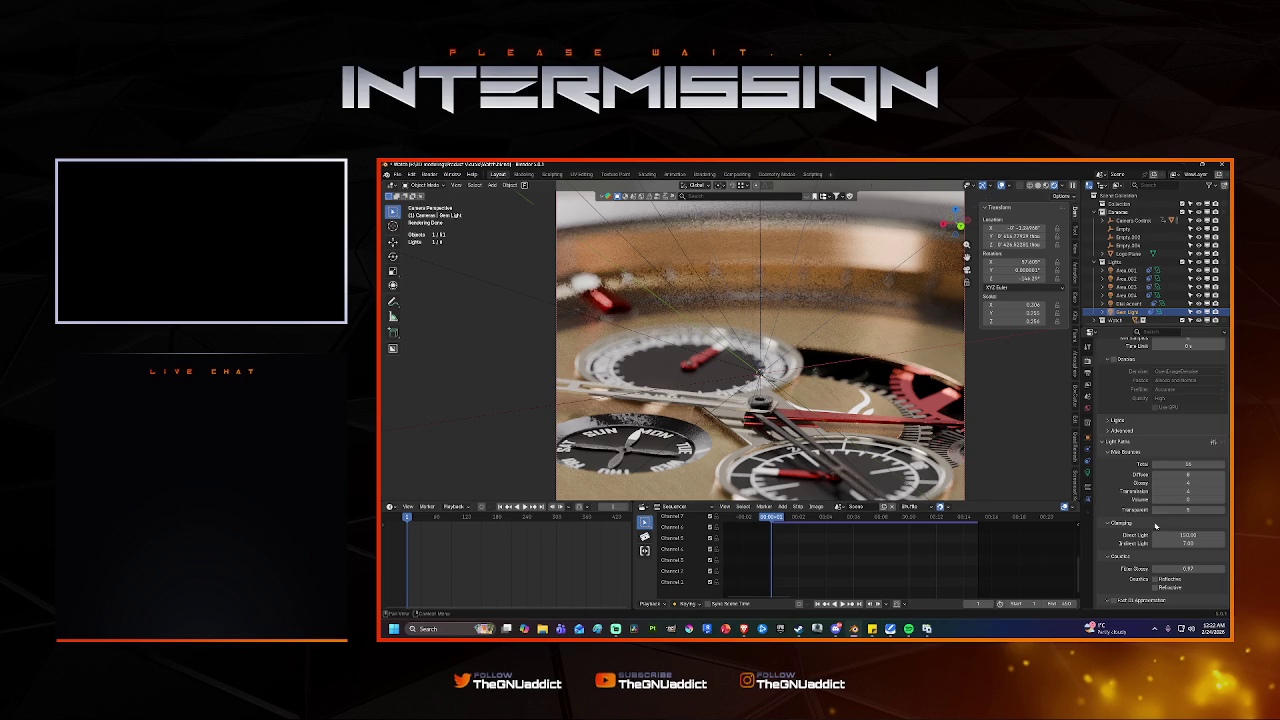
pyautogui.click(1183, 535)
pyautogui.write('5')
pyautogui.press('Return')
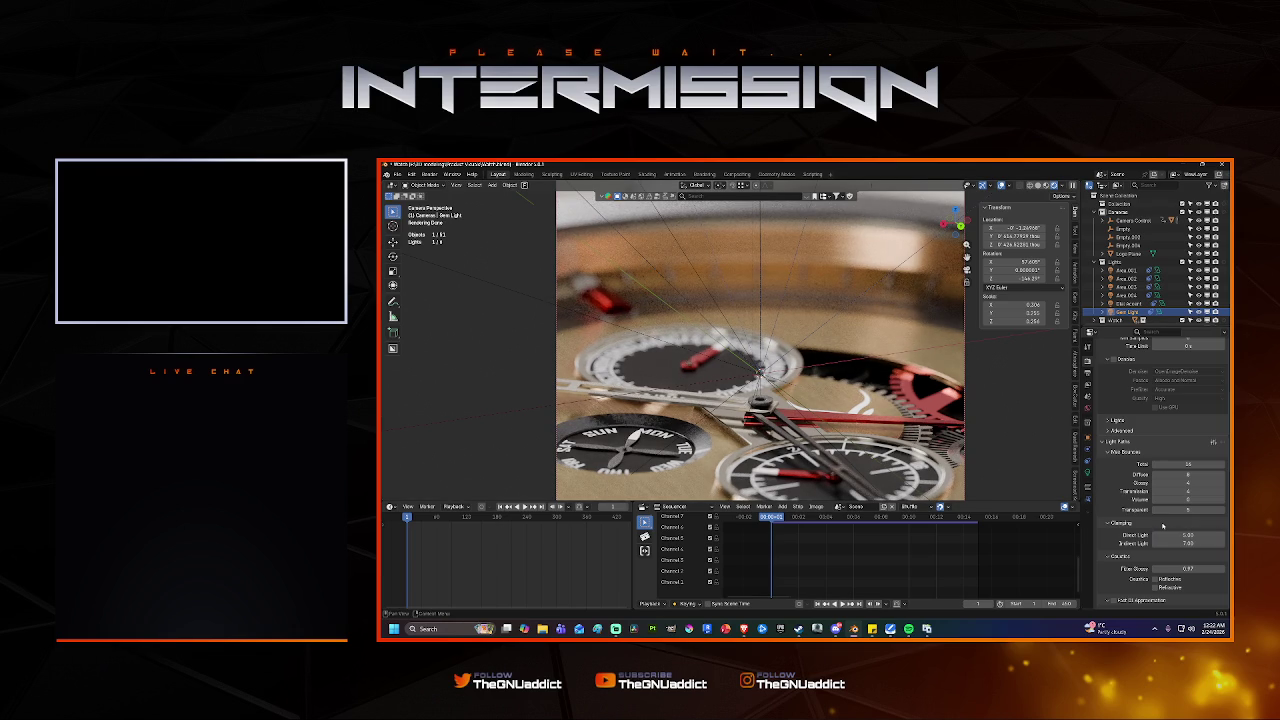
pyautogui.click(1163, 525)
pyautogui.write('10')
pyautogui.press('Return')
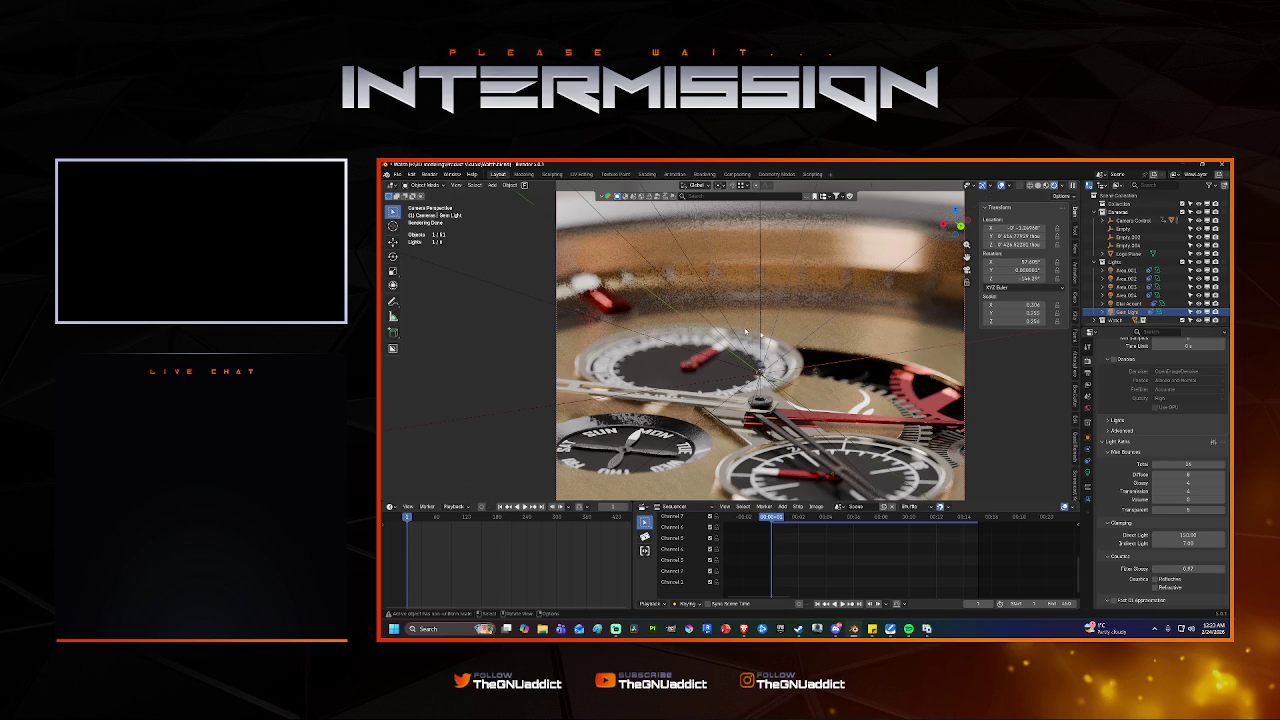
pyautogui.press('BackSpace')
# Commit the Direct Light clamp at 0 and lower the Indirect Light clamp to 4.
pyautogui.press('Tab')
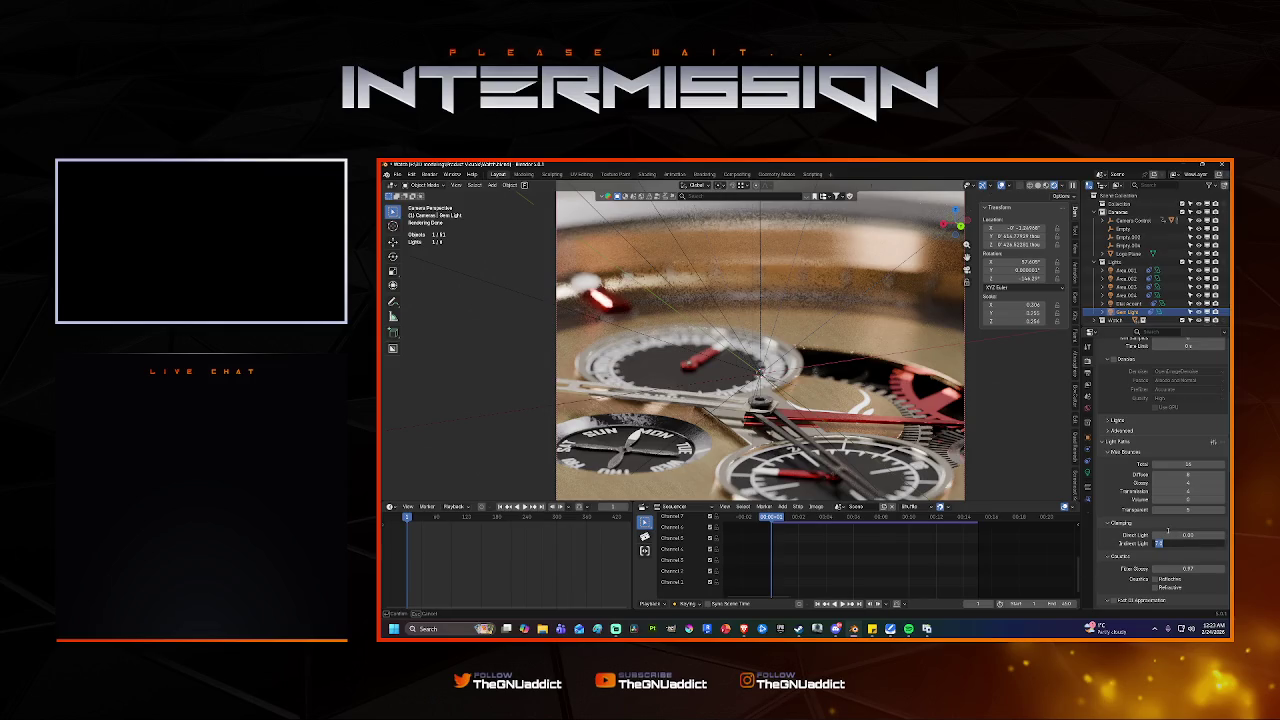
pyautogui.write('10')
pyautogui.press('Return')
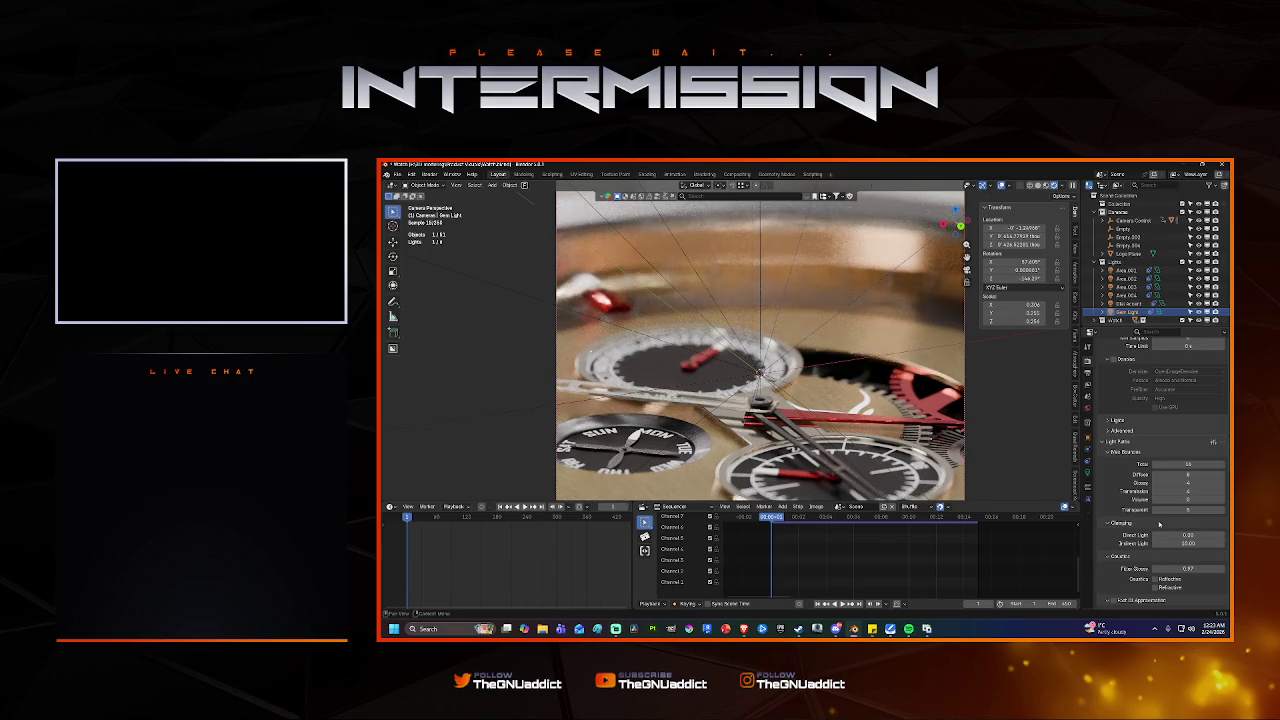
pyautogui.click(1177, 543)
pyautogui.write('0')
pyautogui.press('Return')
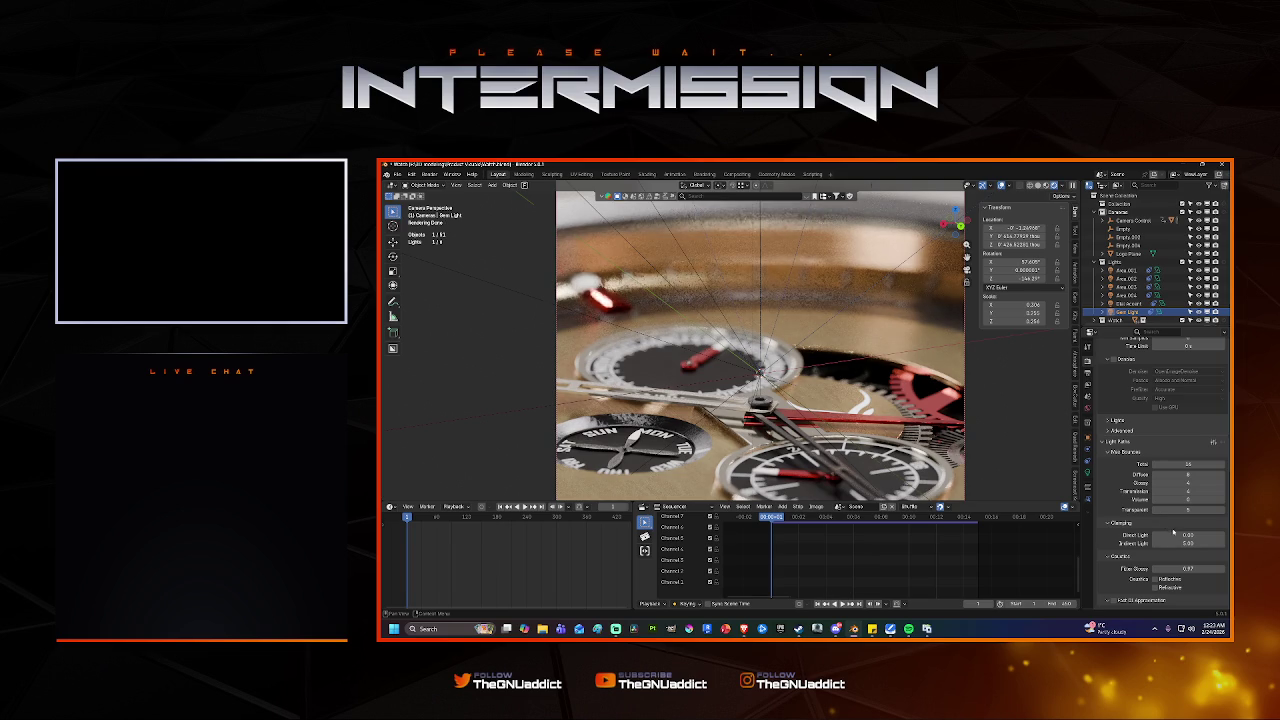
pyautogui.click(1177, 543)
pyautogui.write('4')
pyautogui.press('Return')
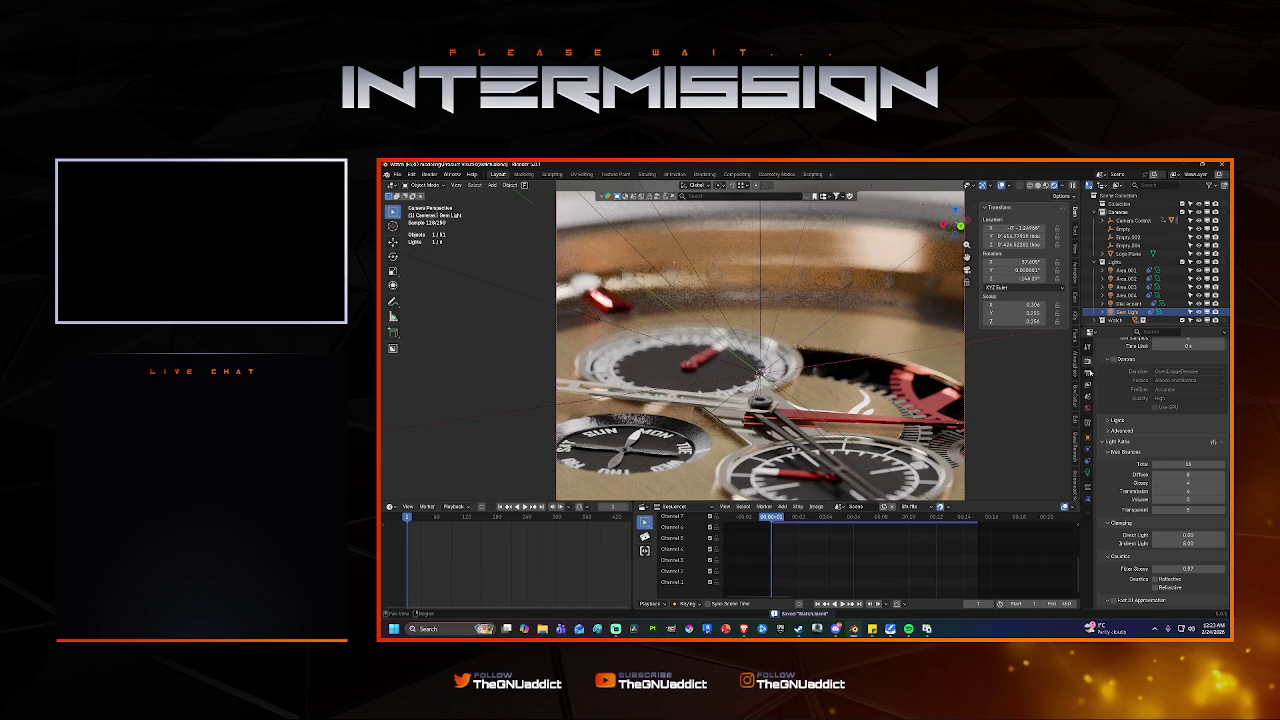
pyautogui.scroll(5, 1160, 430)
# Scroll the Properties editor up and show the Output Properties with resolution and frame range.
pyautogui.scroll(3, 1173, 446)
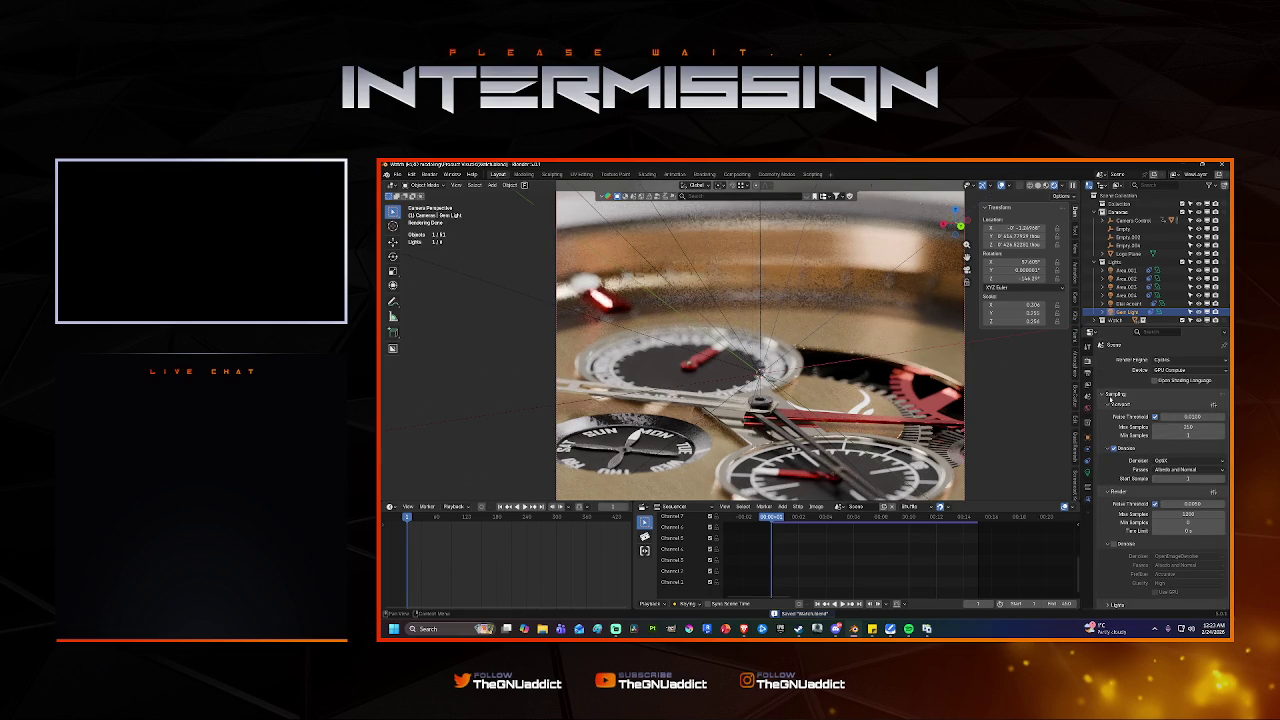
pyautogui.click(1088, 369)
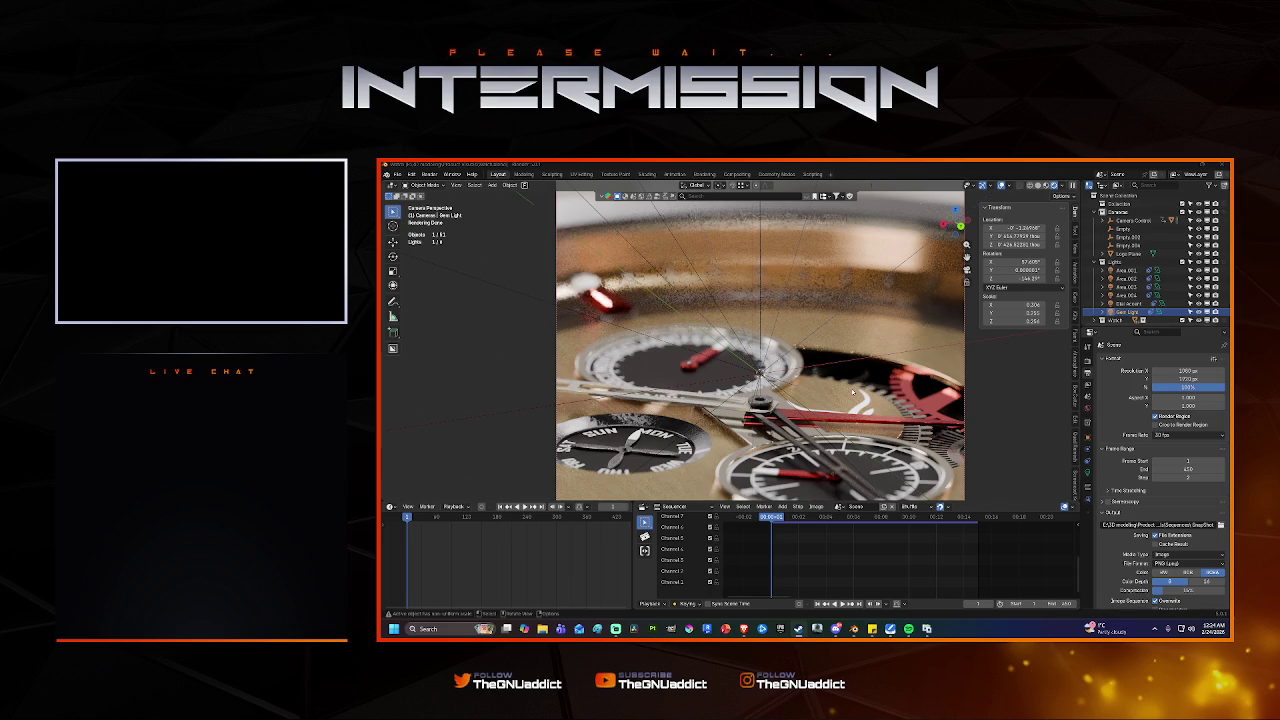
# Return to camera view, enlarge the viewport to show the portrait dial frame, and save Watch.blend.
pyautogui.hotkey('ctrl', 'z')
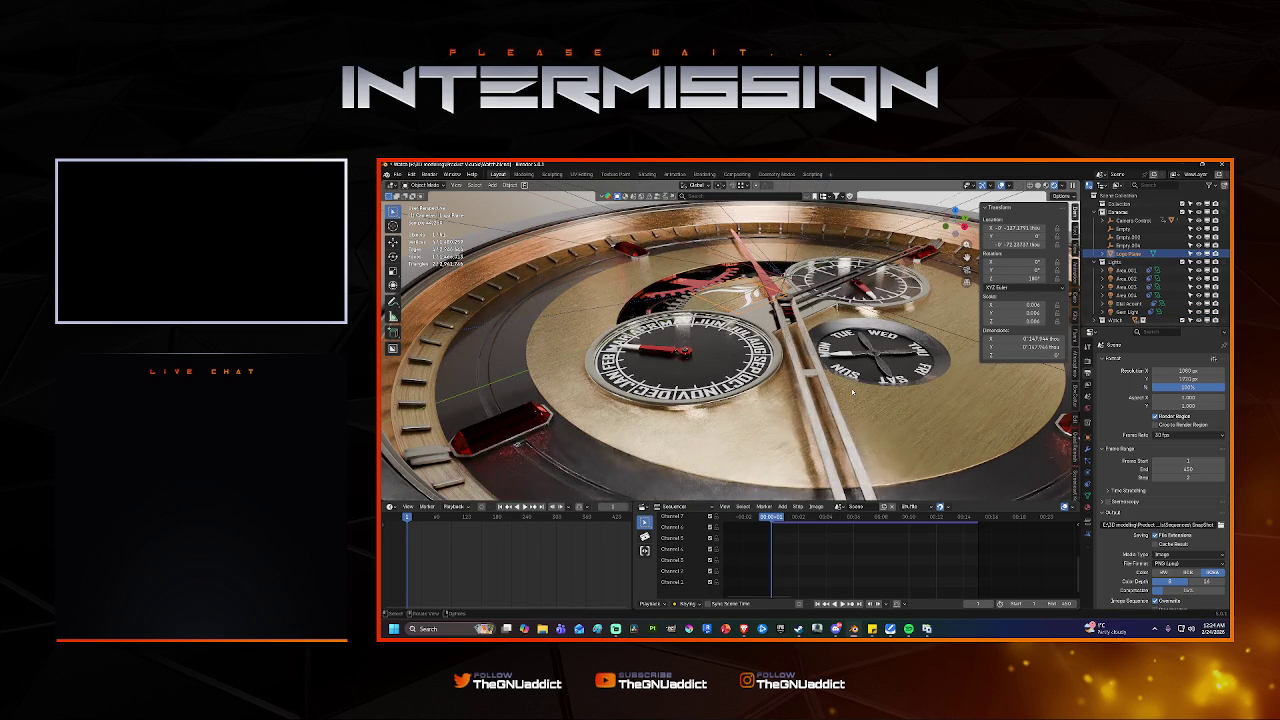
pyautogui.press('KP_0')
pyautogui.hotkey('ctrl', 's')
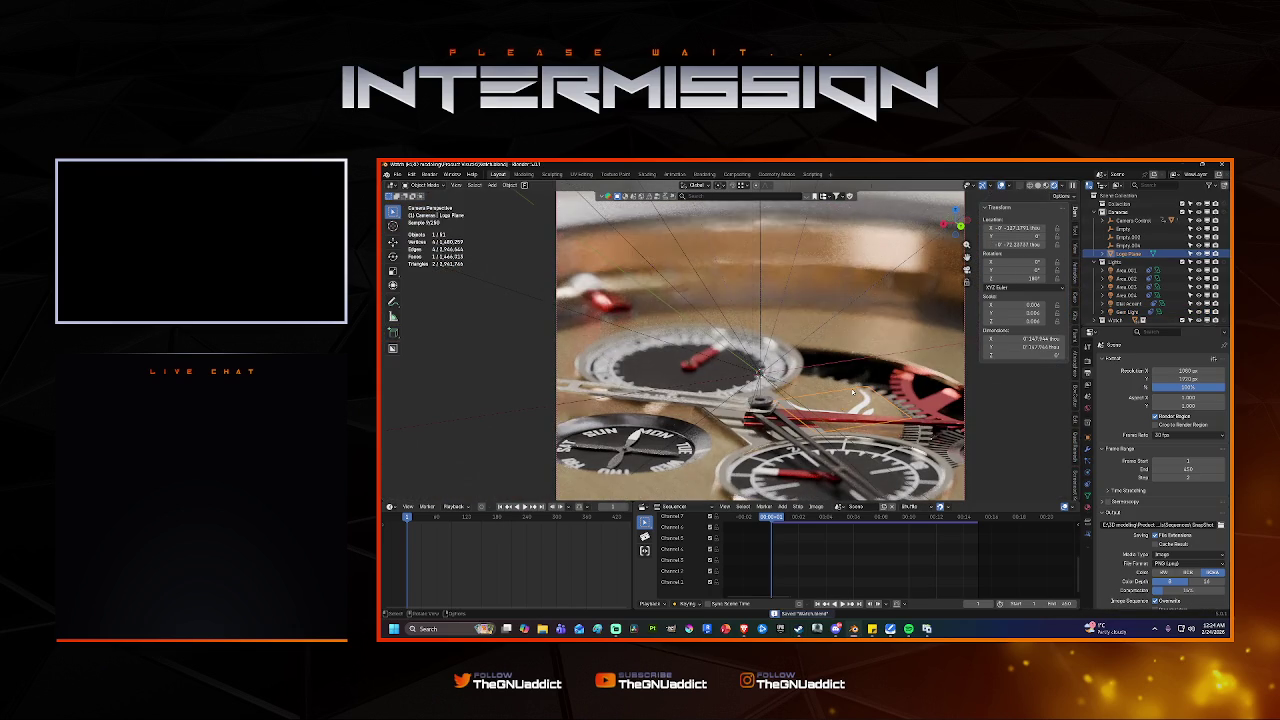
pyautogui.click(867, 316)
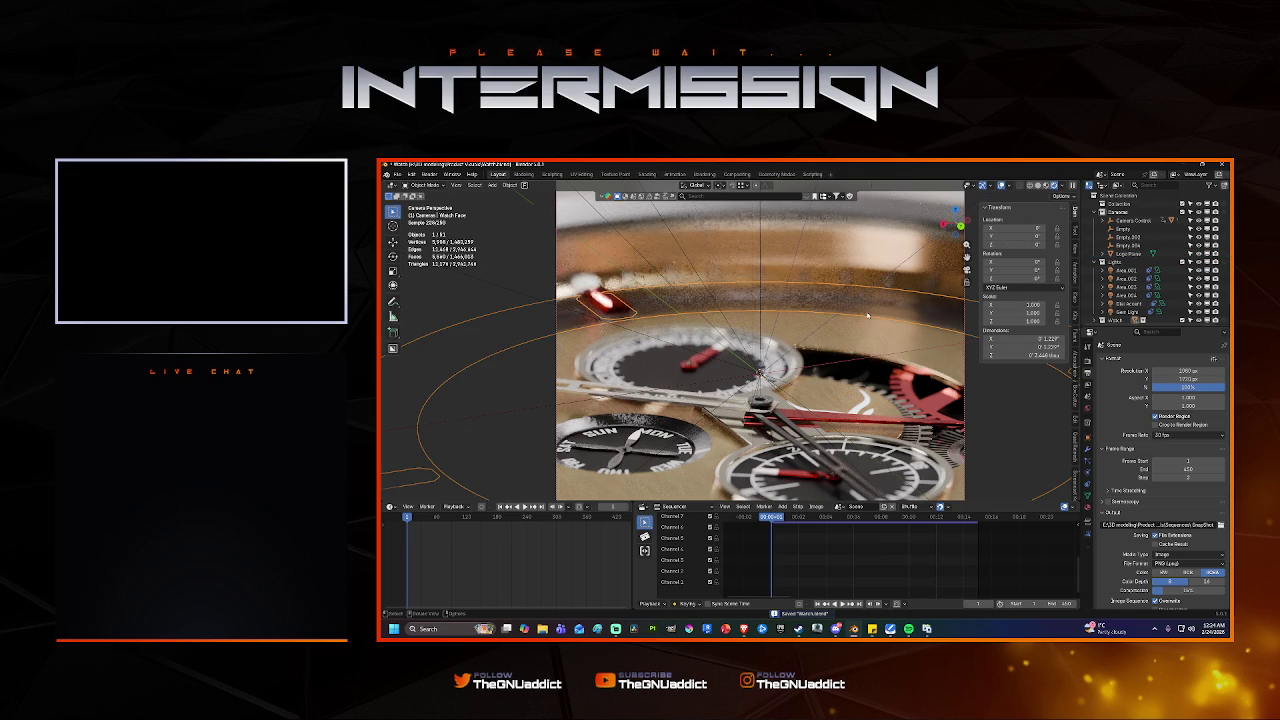
pyautogui.moveTo(840, 502); pyautogui.dragTo(840, 546)
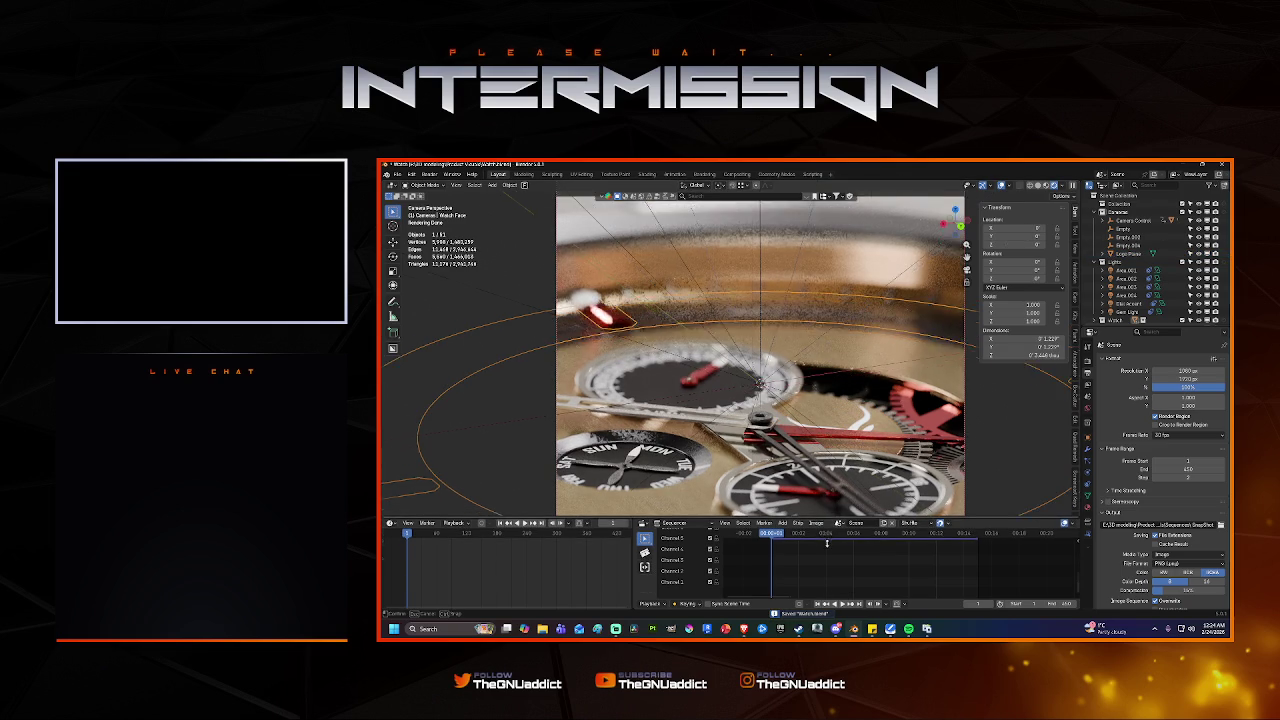
pyautogui.scroll(-3, 862, 399)
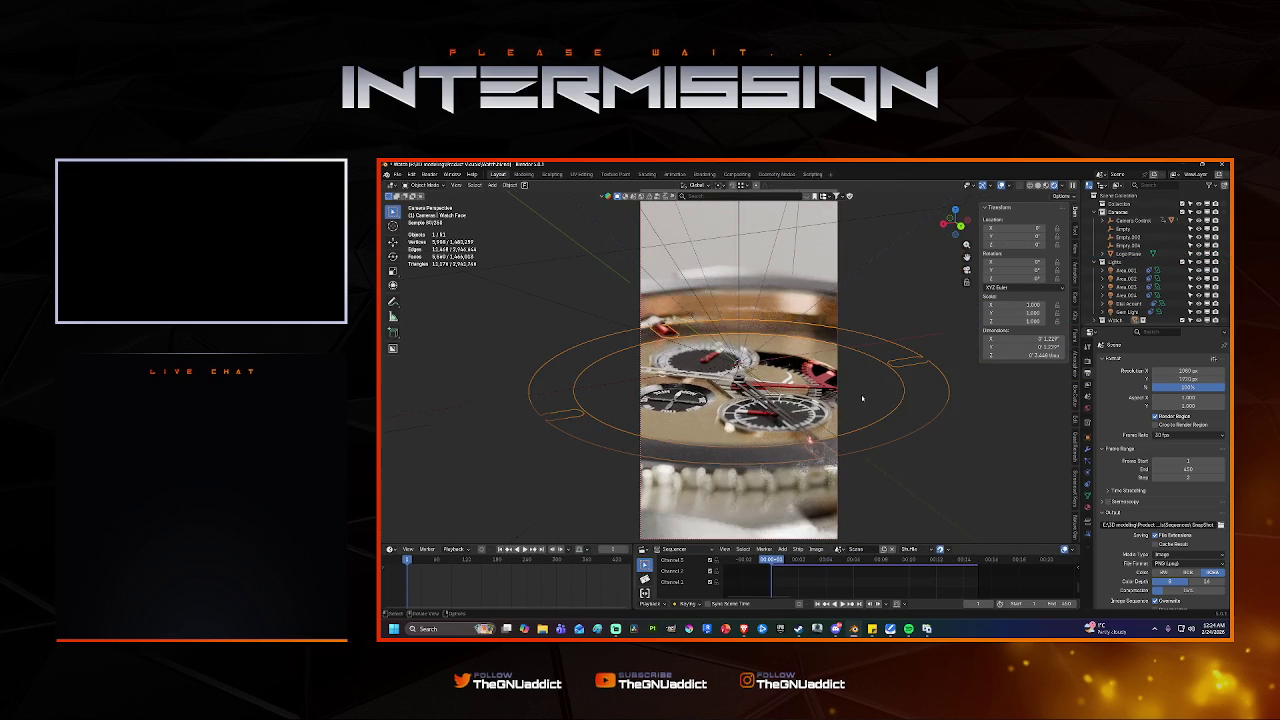
pyautogui.hotkey('ctrl', 's')
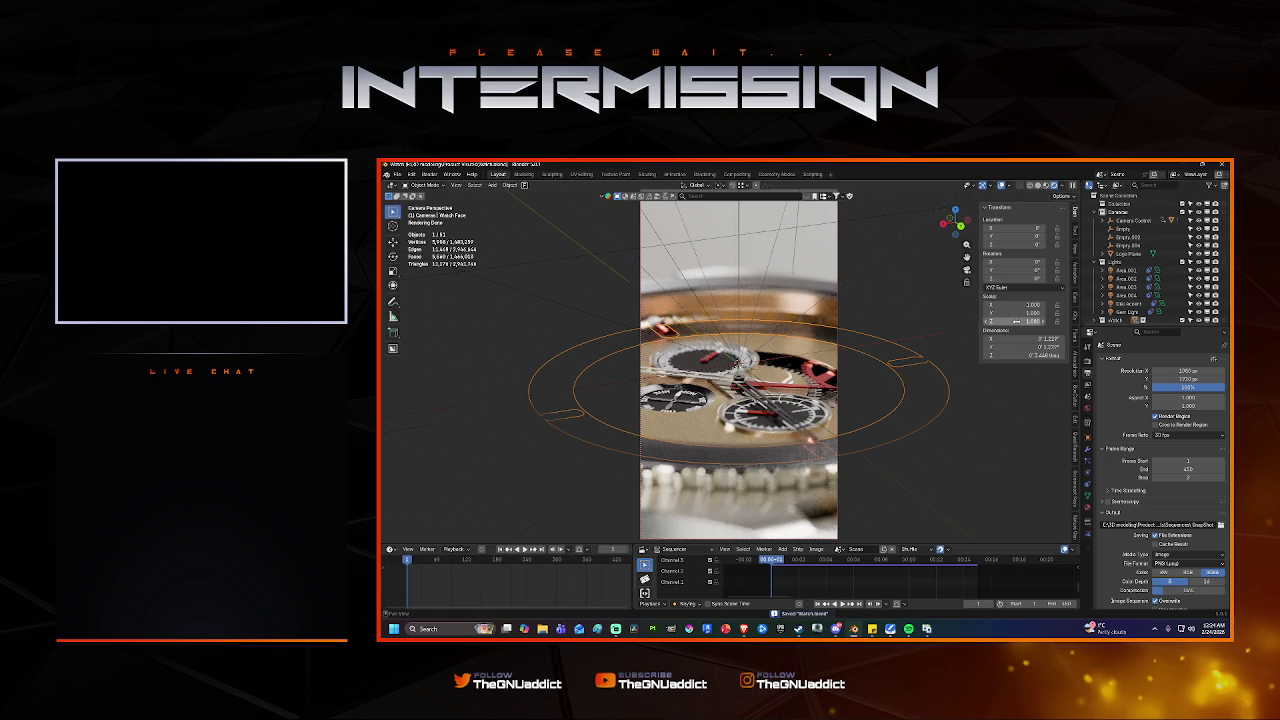
# Keep the render resolution scale at 100%.
pyautogui.click(1190, 390)
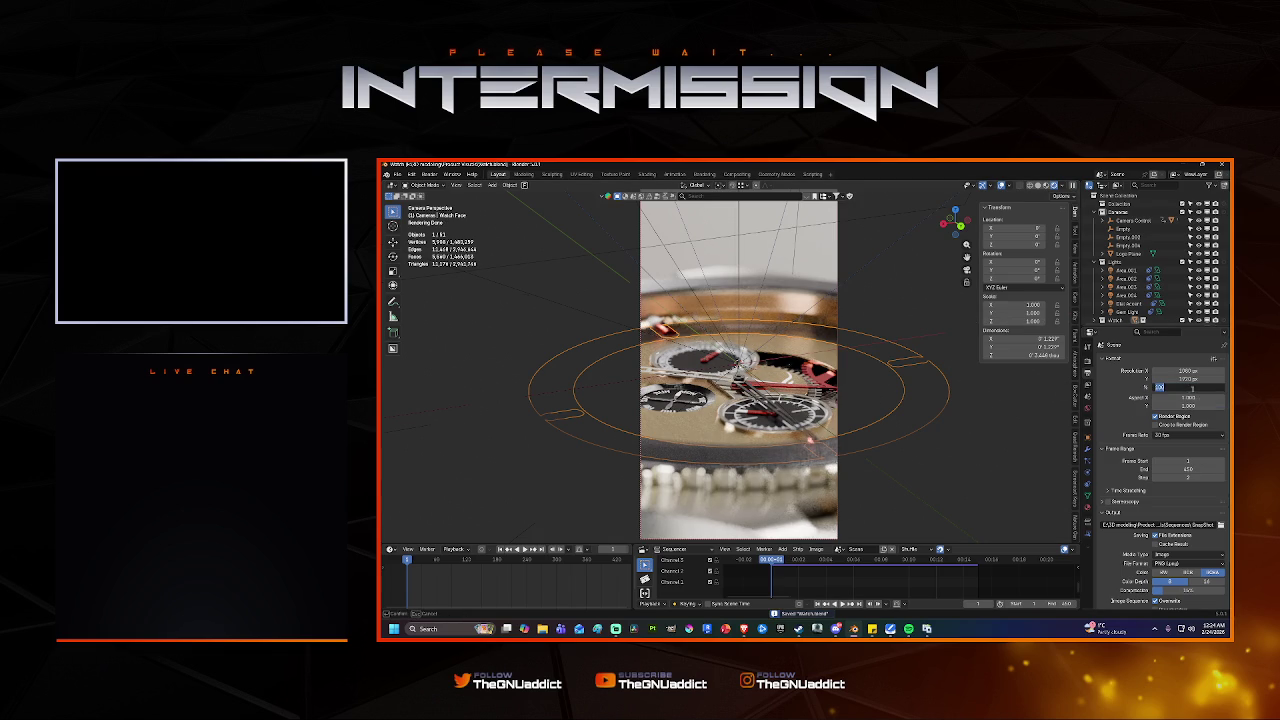
pyautogui.write('100')
pyautogui.press('Return')
pyautogui.hotkey('ctrl', 's')
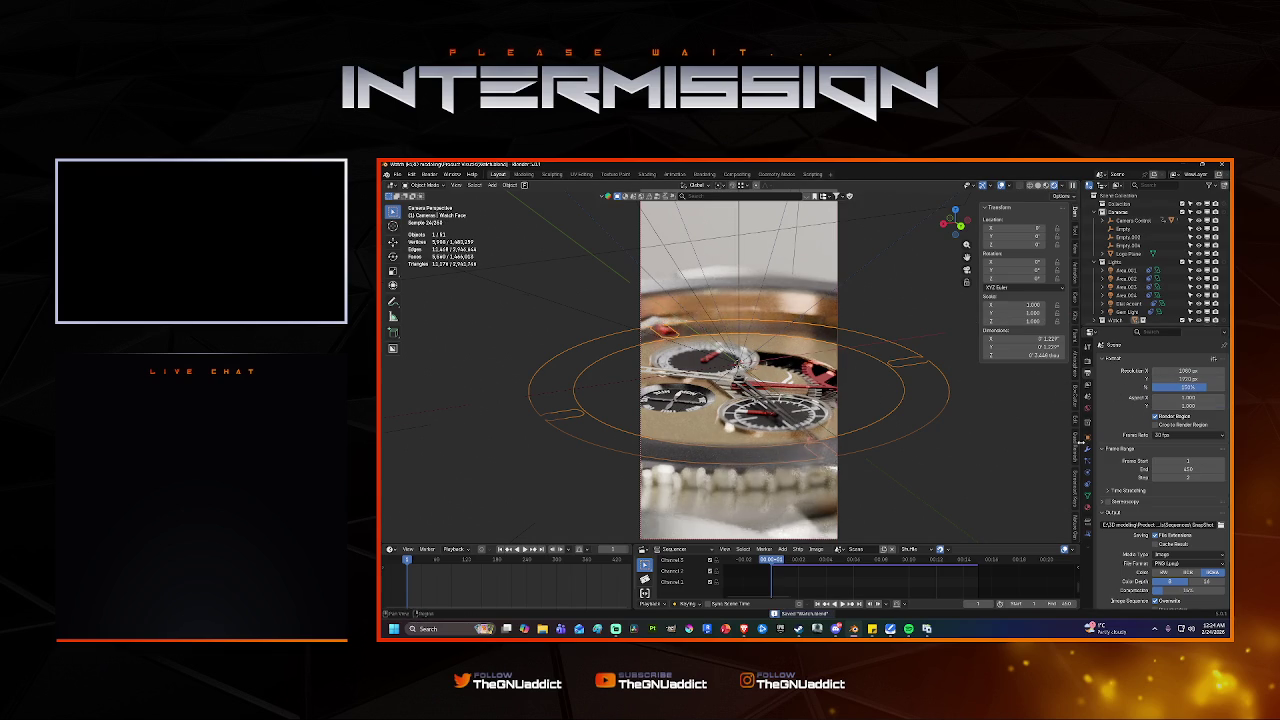
# Set final render max samples to 900 and noise threshold to 0.0100, then render with F12.
pyautogui.click(1088, 357)
pyautogui.click(1197, 514)
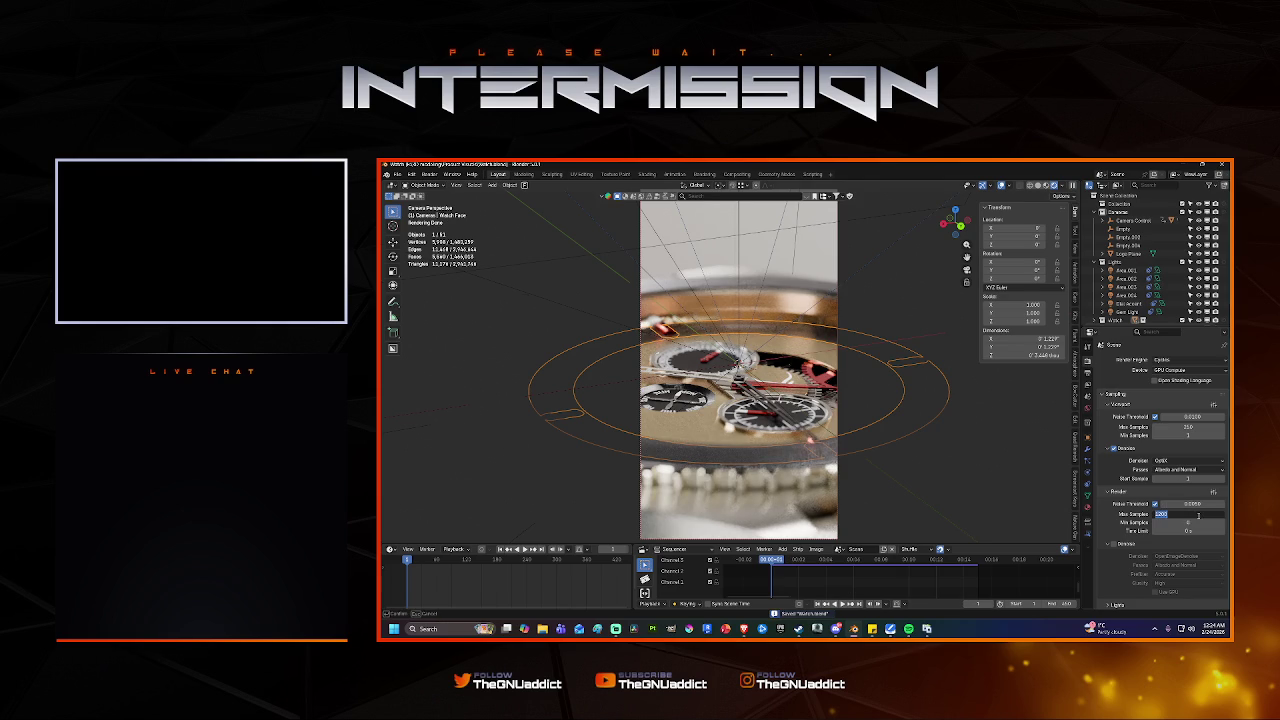
pyautogui.write('4')
pyautogui.press('Return')
pyautogui.click(1190, 505)
pyautogui.write('0.00')
pyautogui.press('Return')
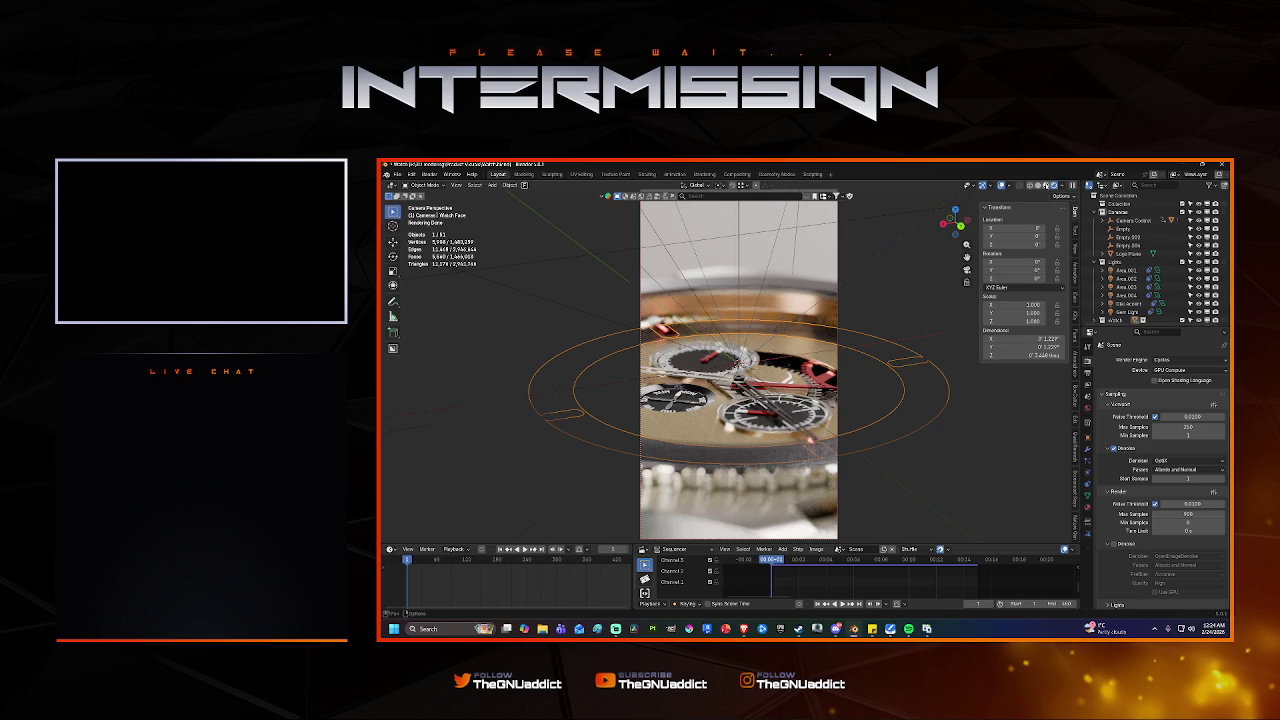
pyautogui.press('F12')
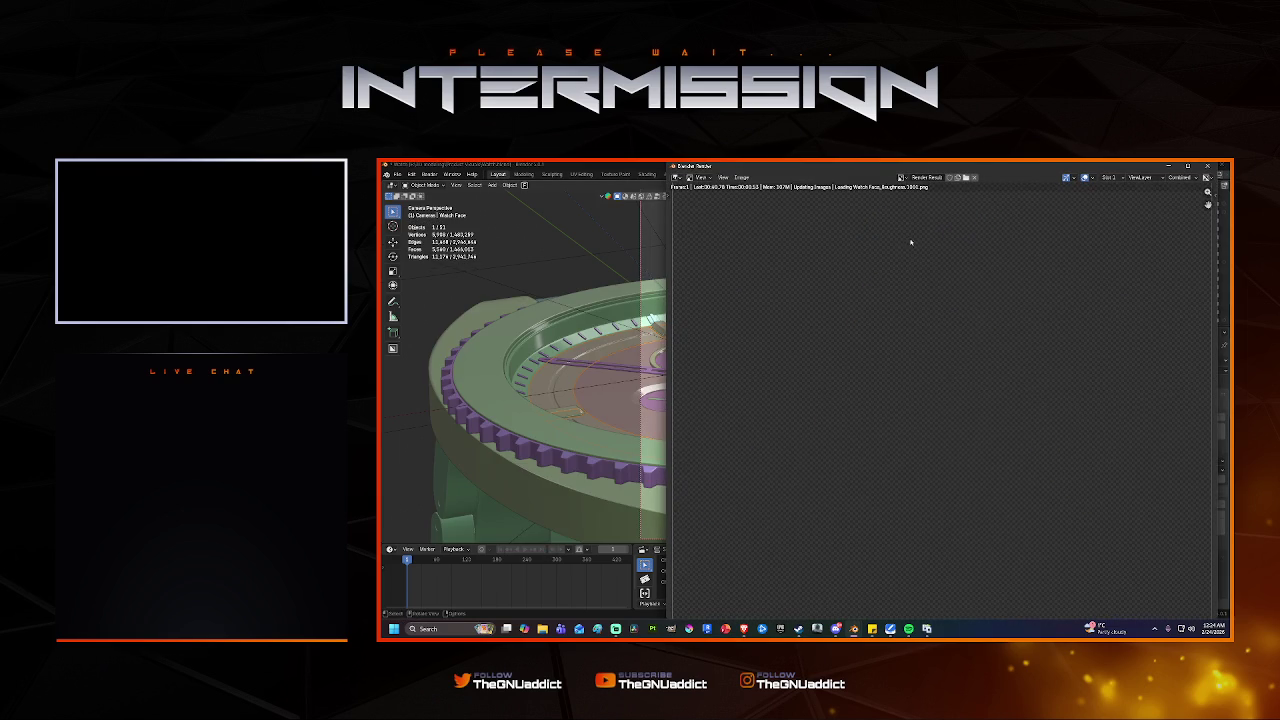
# Maximize the render window and zoom into the refining dial close-up.
pyautogui.doubleClick(849, 168)
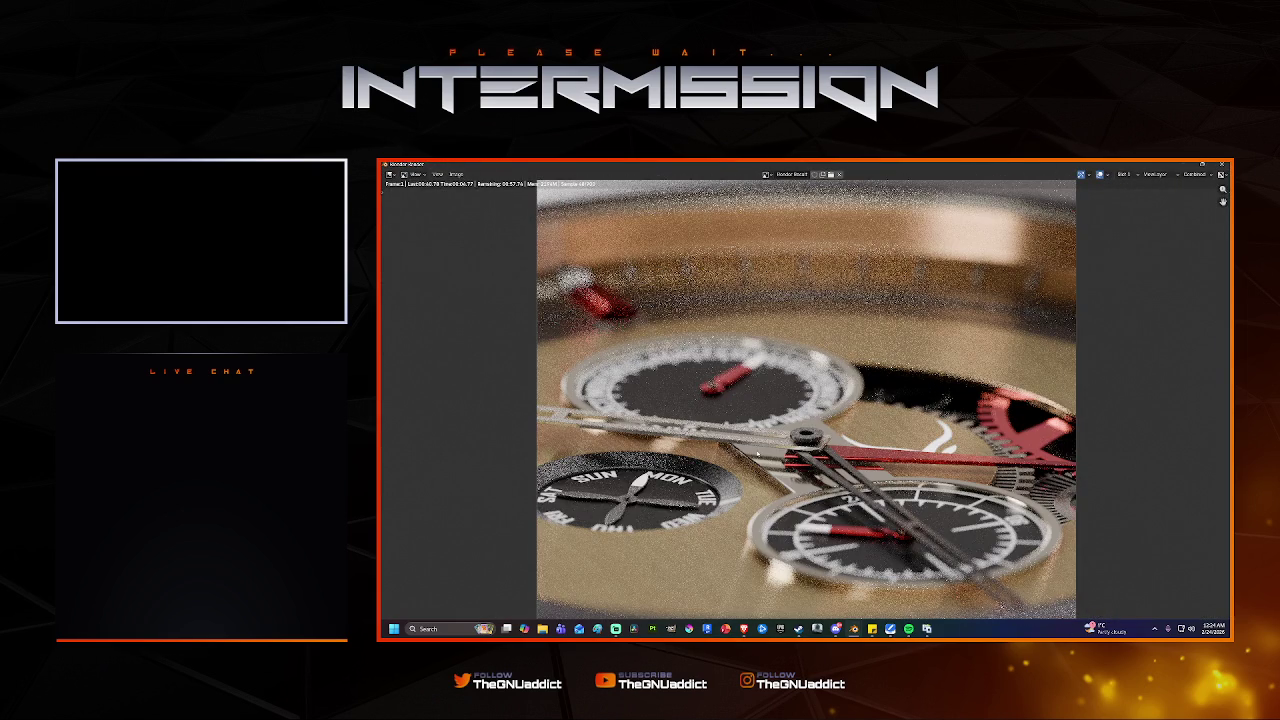
pyautogui.scroll(1, 757, 455)
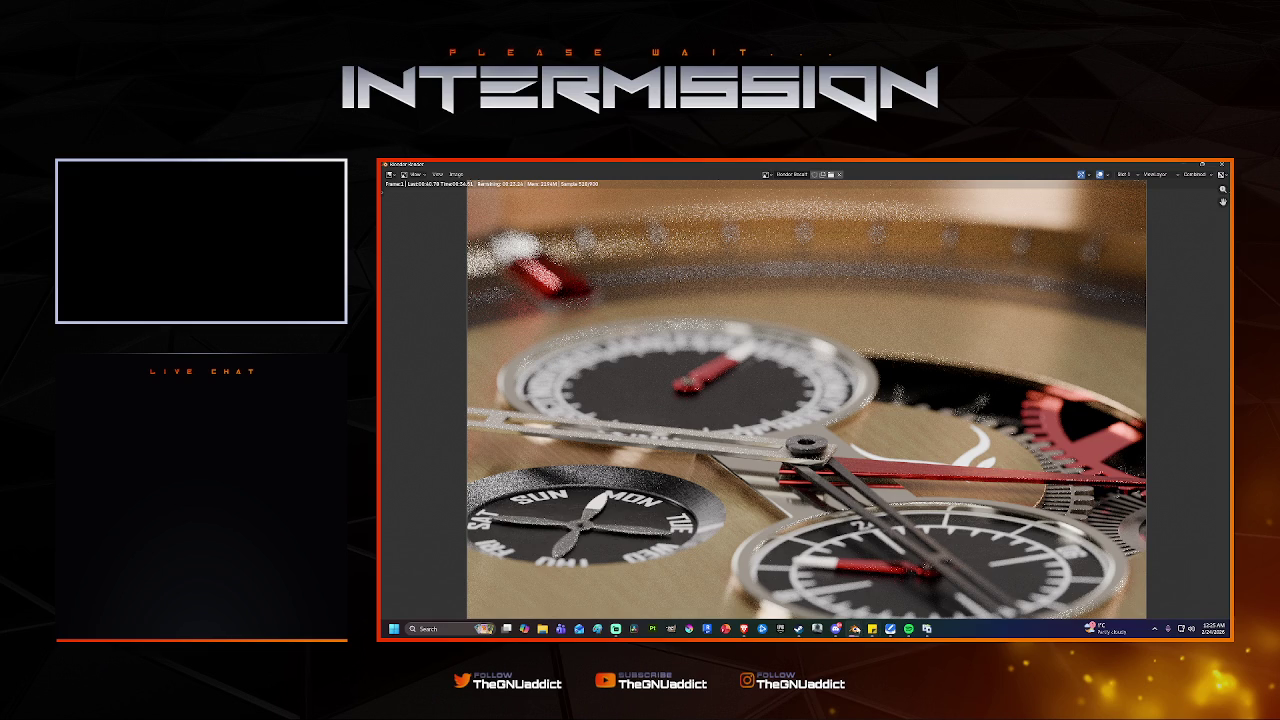
# Return to the main window and switch to wireframe, zooming in over the dial.
pyautogui.moveTo(853, 629)
pyautogui.click(807, 586)
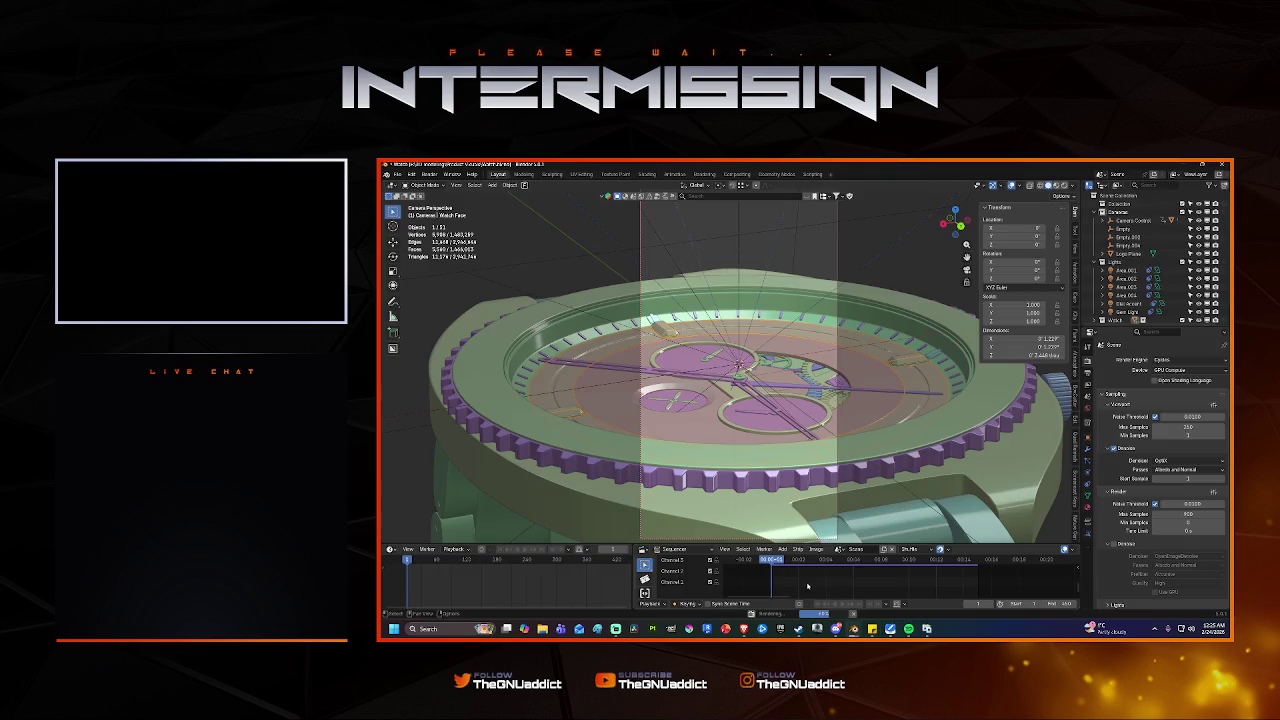
pyautogui.click(1041, 185)
pyautogui.click(920, 270)
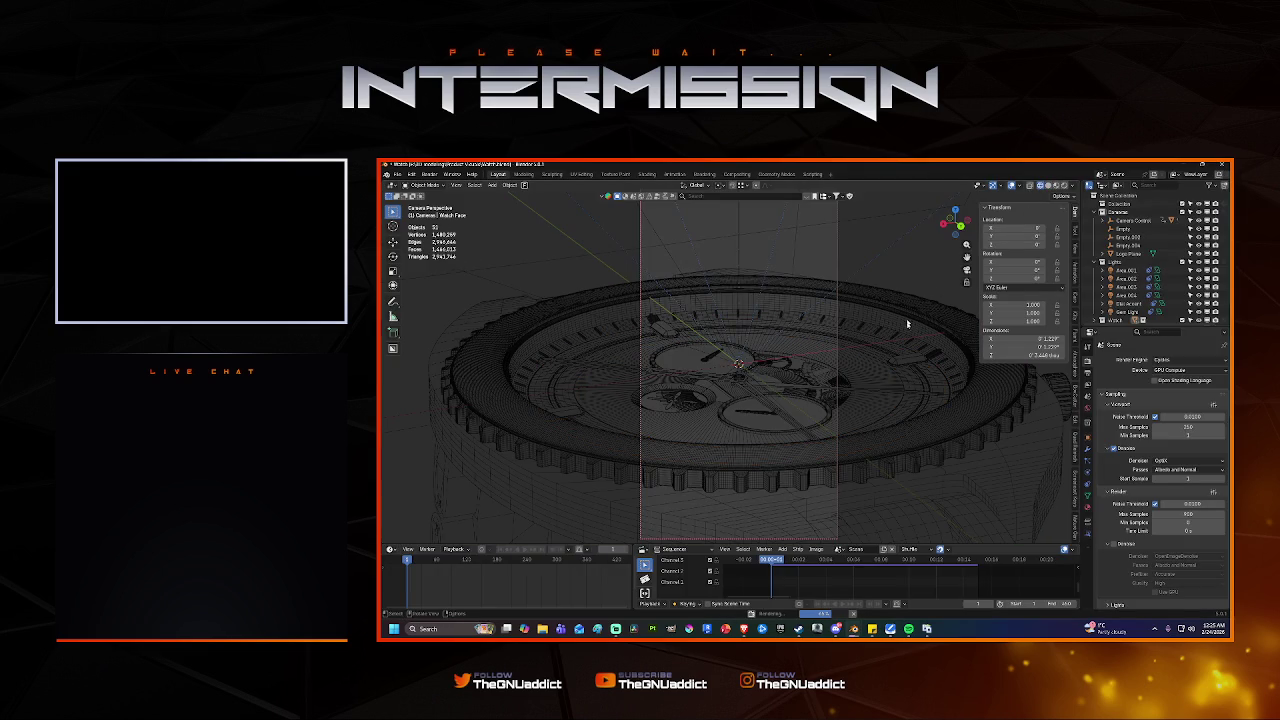
pyautogui.scroll(5, 899, 355)
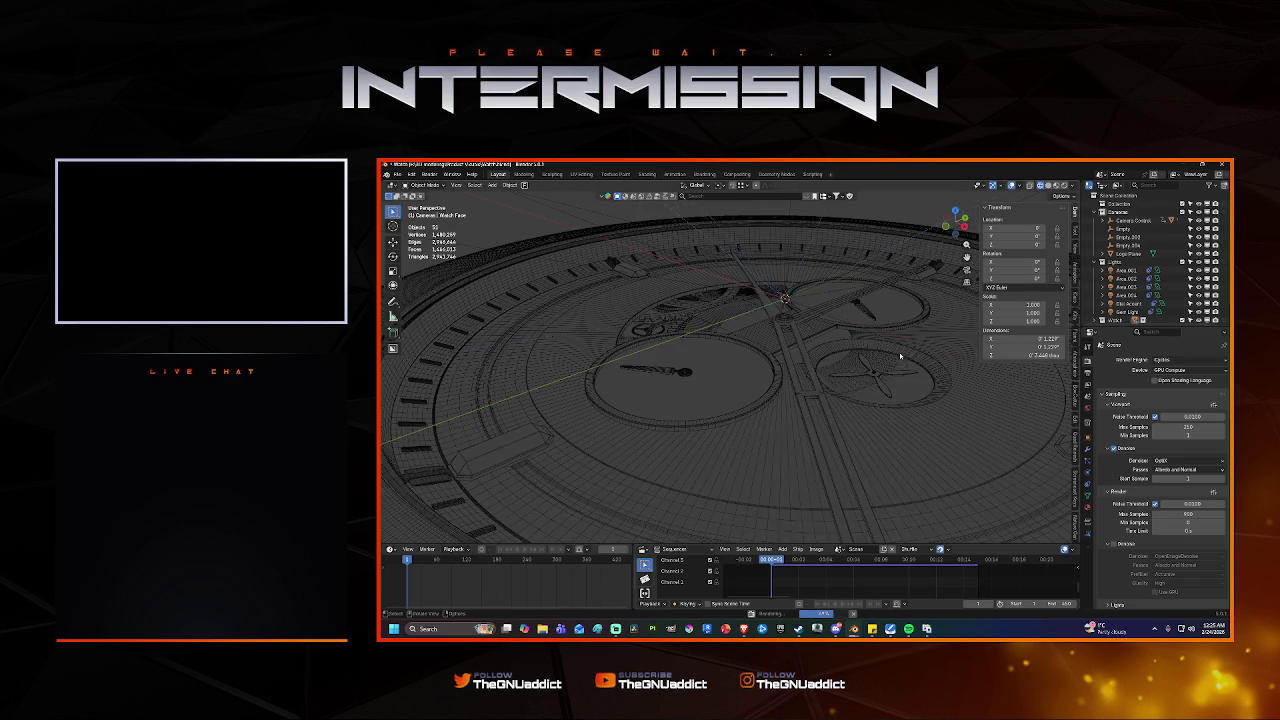
pyautogui.moveTo(899, 352)
pyautogui.mouseDown(button='middle')
pyautogui.moveTo(874, 394)
pyautogui.moveTo(784, 358)
pyautogui.moveTo(825, 402)
pyautogui.moveTo(886, 371)
pyautogui.moveTo(820, 397)
pyautogui.moveTo(879, 403)
pyautogui.mouseUp(button='middle')
pyautogui.scroll(-5, 825, 401)
pyautogui.scroll(3, 820, 397)
pyautogui.scroll(-3, 820, 397)
pyautogui.scroll(-3, 820, 397)
# Select the bezel ring and show its modifier stack in the Modifier tab.
pyautogui.click(850, 385)
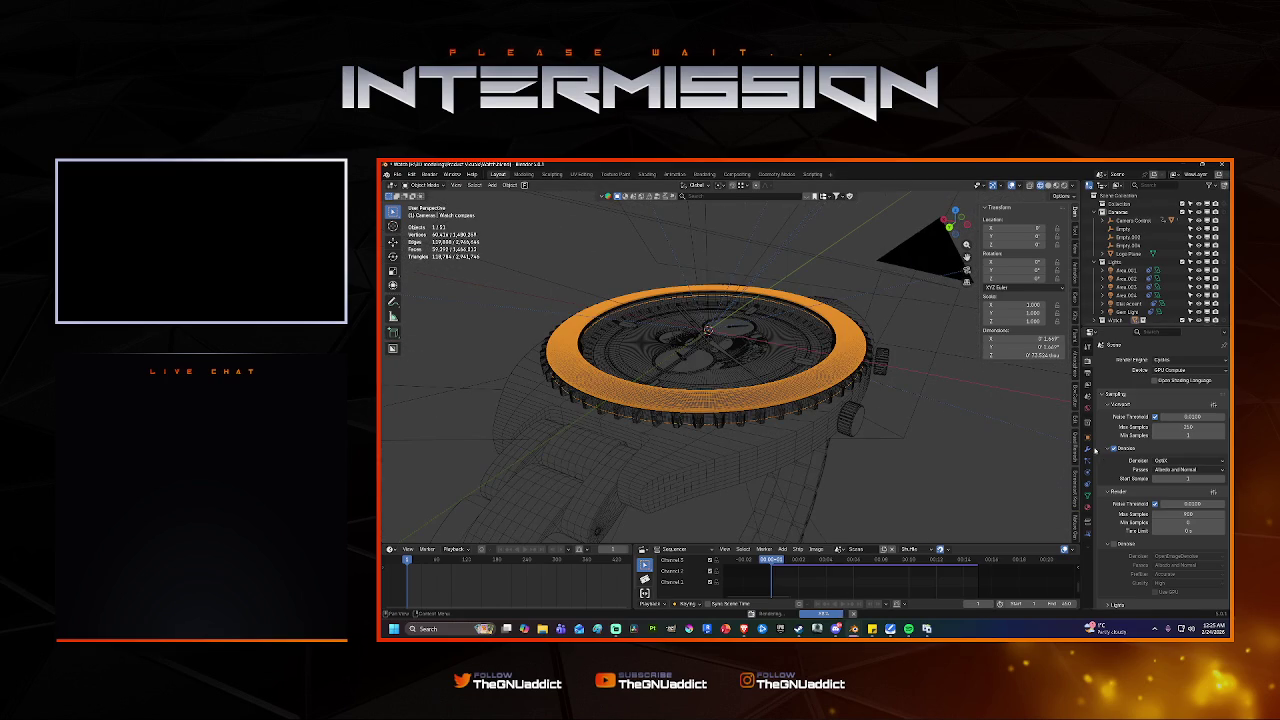
pyautogui.click(1089, 452)
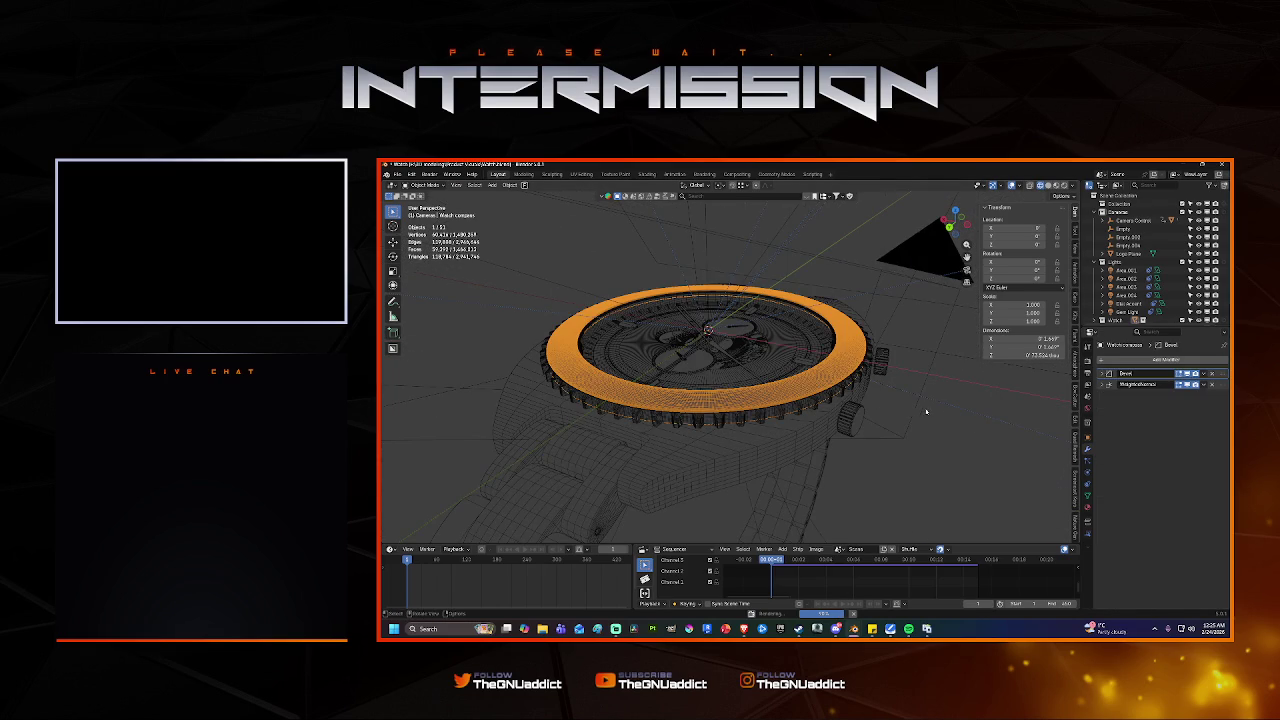
pyautogui.click(926, 411)
pyautogui.moveTo(926, 411)
pyautogui.mouseDown(button='middle')
pyautogui.moveTo(786, 411)
pyautogui.moveTo(766, 399)
pyautogui.mouseUp(button='middle')
pyautogui.scroll(3, 786, 411)
pyautogui.moveTo(909, 458); pyautogui.dragTo(907, 425, button='middle')
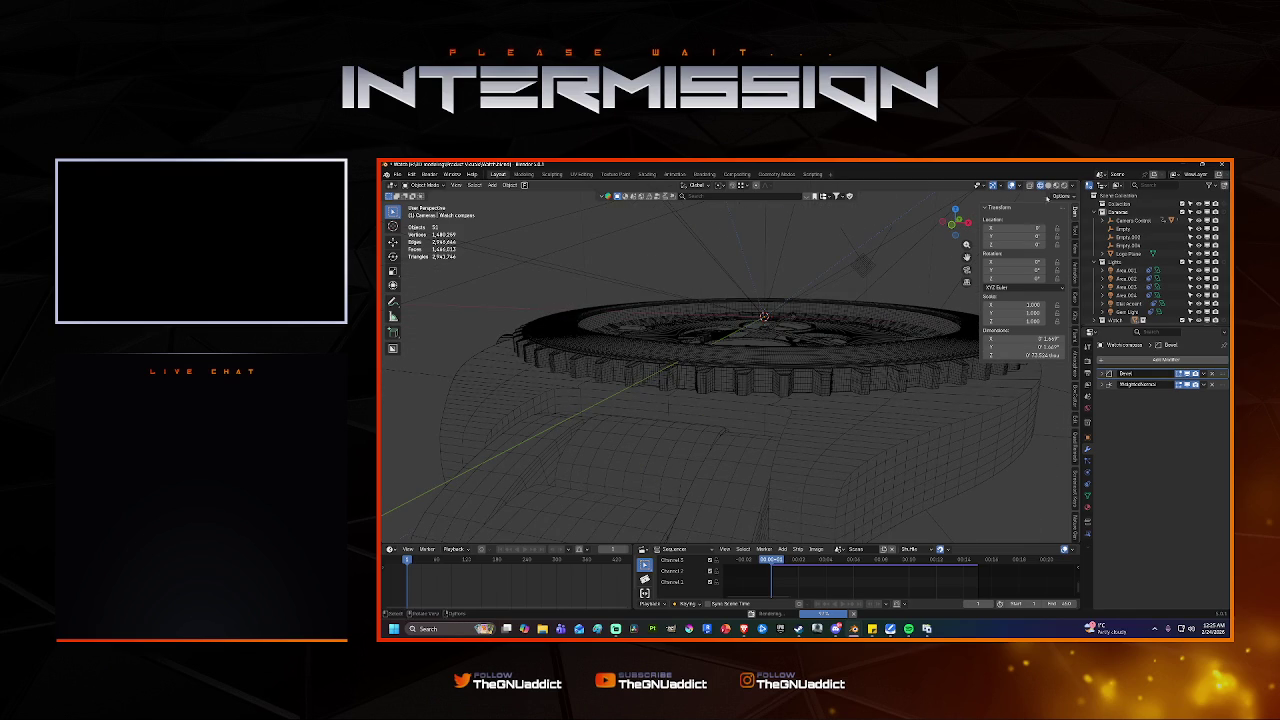
# Switch back to Material Preview shading and reselect the bezel ring.
pyautogui.click(1048, 186)
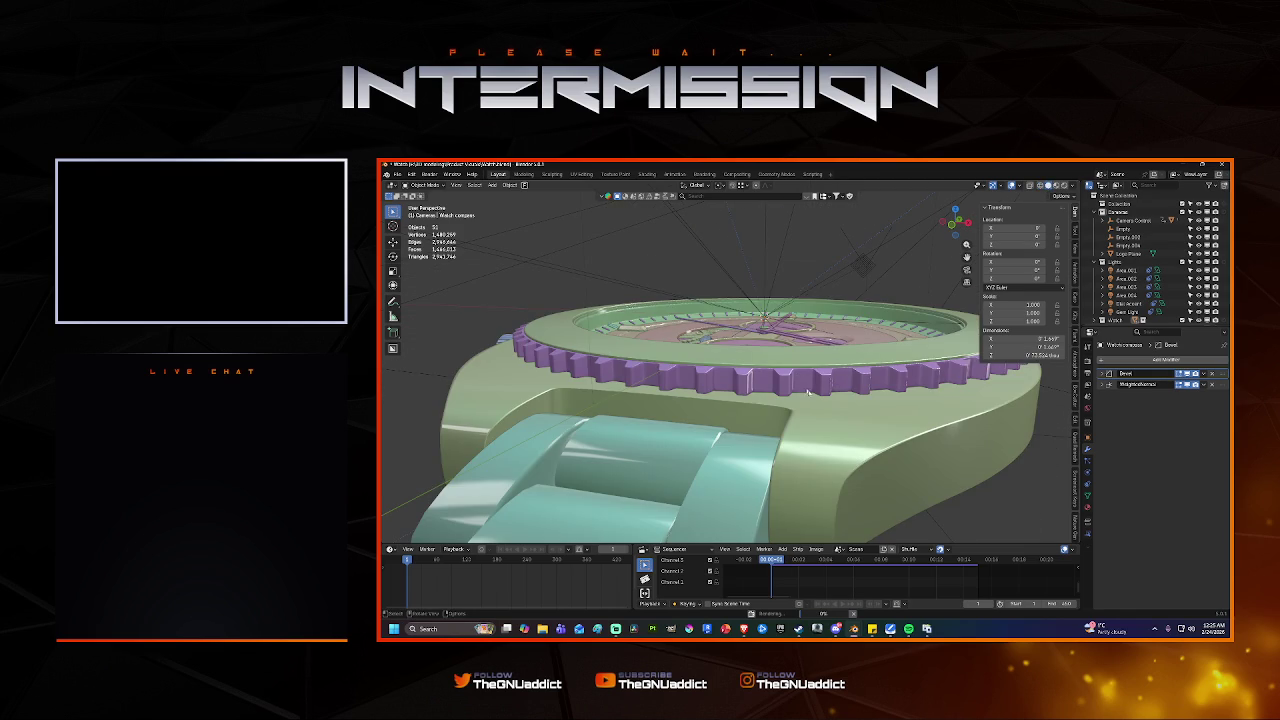
pyautogui.moveTo(808, 393); pyautogui.dragTo(803, 386, button='middle')
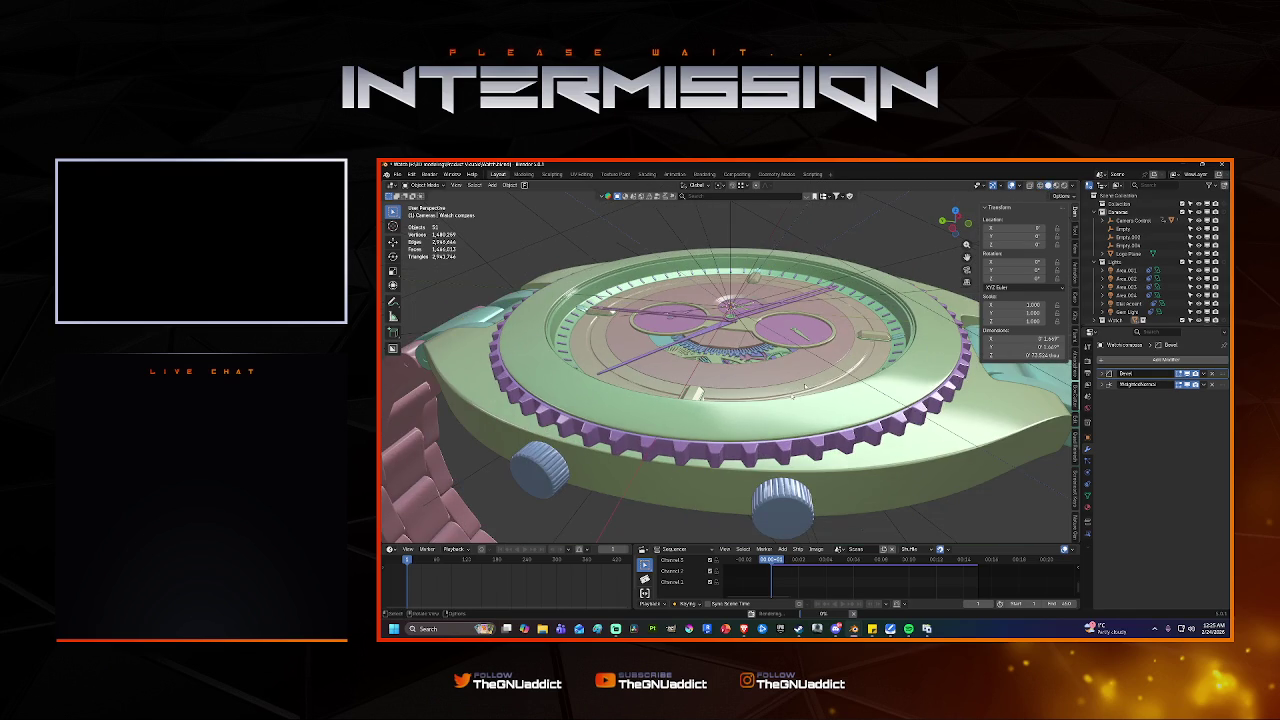
pyautogui.click(756, 416)
pyautogui.moveTo(756, 416)
pyautogui.mouseDown(button='middle')
pyautogui.moveTo(874, 360)
pyautogui.moveTo(861, 395)
pyautogui.moveTo(810, 368)
pyautogui.mouseUp(button='middle')
pyautogui.scroll(3, 878, 359)
# Briefly enter Edit Mode on the bezel ring, then return to Object Mode.
pyautogui.press('`')
pyautogui.click(858, 396)
pyautogui.scroll(-3, 852, 382)
pyautogui.press('Tab')
# Orbit under the watch, select the caseback glass, and return it to Object Mode.
pyautogui.click(816, 374)
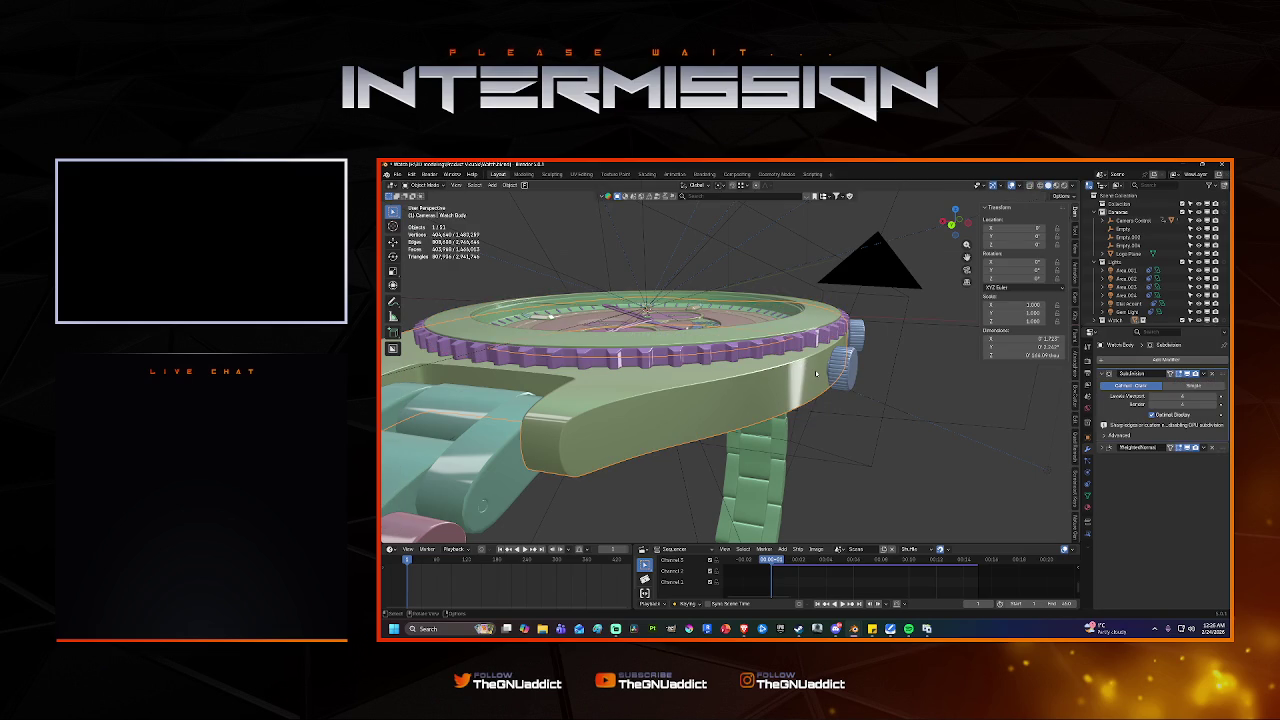
pyautogui.moveTo(861, 369); pyautogui.dragTo(781, 356, button='middle')
pyautogui.click(781, 356)
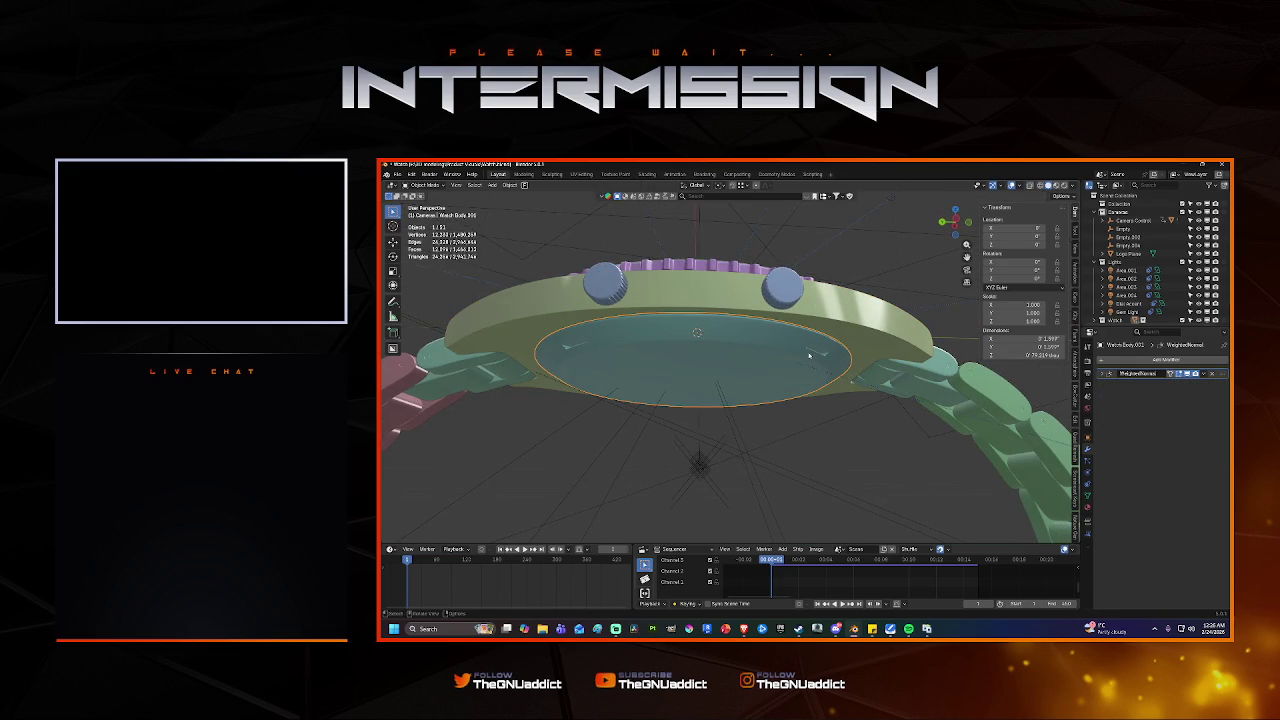
pyautogui.moveTo(818, 352)
pyautogui.mouseDown(button='middle')
pyautogui.moveTo(767, 348)
pyautogui.moveTo(806, 336)
pyautogui.moveTo(720, 392)
pyautogui.moveTo(639, 378)
pyautogui.moveTo(814, 323)
pyautogui.moveTo(761, 334)
pyautogui.moveTo(795, 342)
pyautogui.mouseUp(button='middle')
pyautogui.press('Tab')
pyautogui.scroll(3, 805, 336)
pyautogui.hotkey('ctrl', 'Tab')
pyautogui.click(660, 368)
pyautogui.scroll(-3, 720, 380)
pyautogui.click(1063, 186)
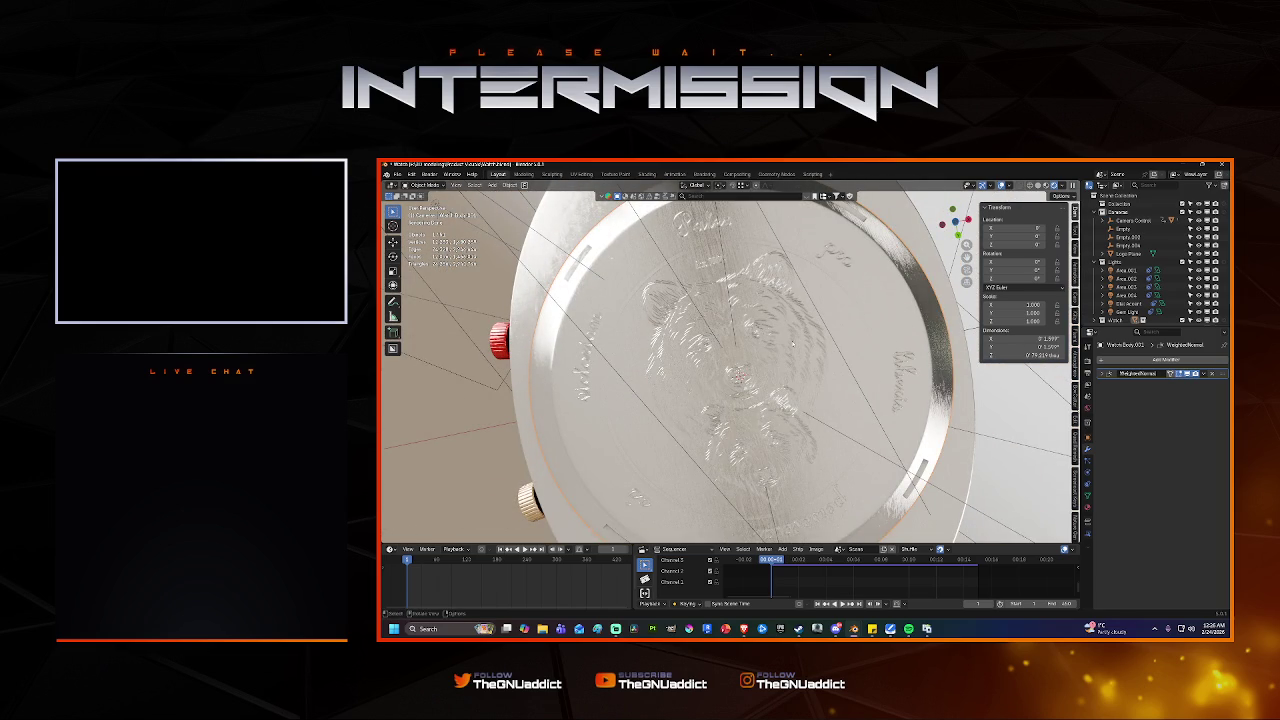
# Orbit and zoom around the rendered engraved caseback, then make the timeline area taller.
pyautogui.scroll(3, 793, 345)
pyautogui.moveTo(793, 345); pyautogui.dragTo(815, 330, button='middle')
pyautogui.scroll(-5, 836, 316)
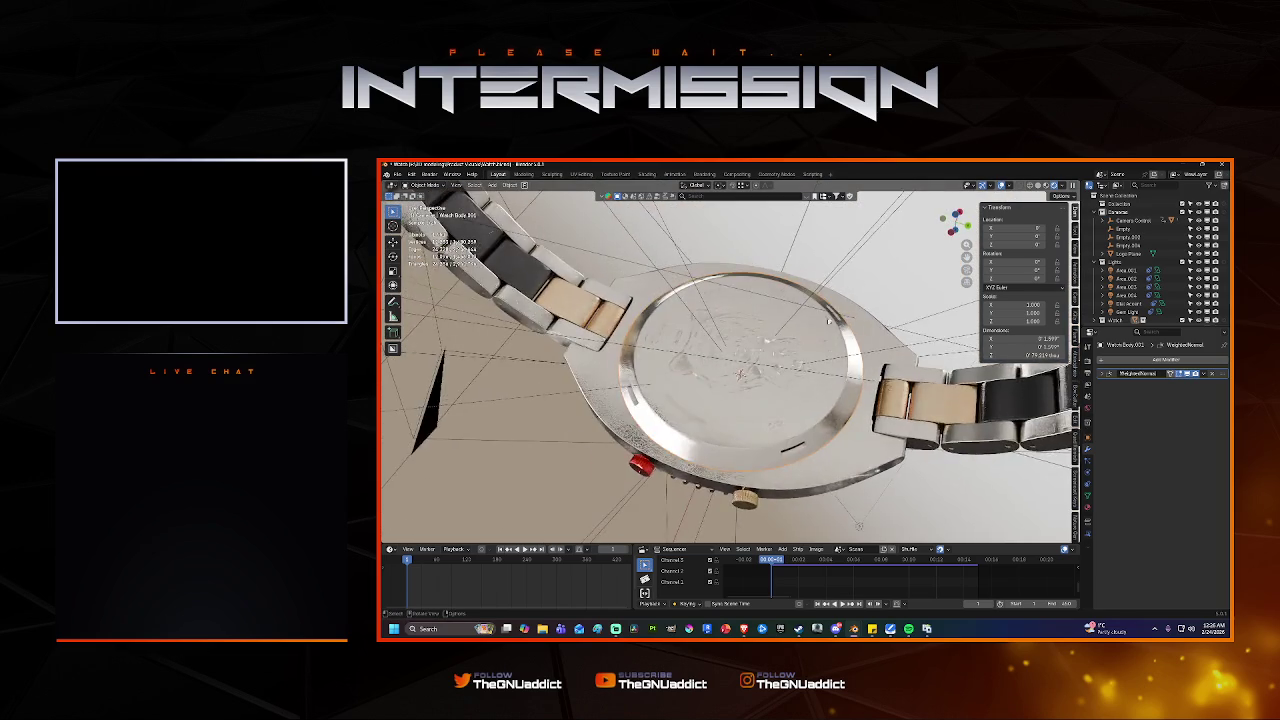
pyautogui.scroll(4, 836, 316)
pyautogui.moveTo(795, 341); pyautogui.dragTo(760, 380, button='middle')
pyautogui.scroll(-1, 750, 390)
pyautogui.scroll(-2, 741, 397)
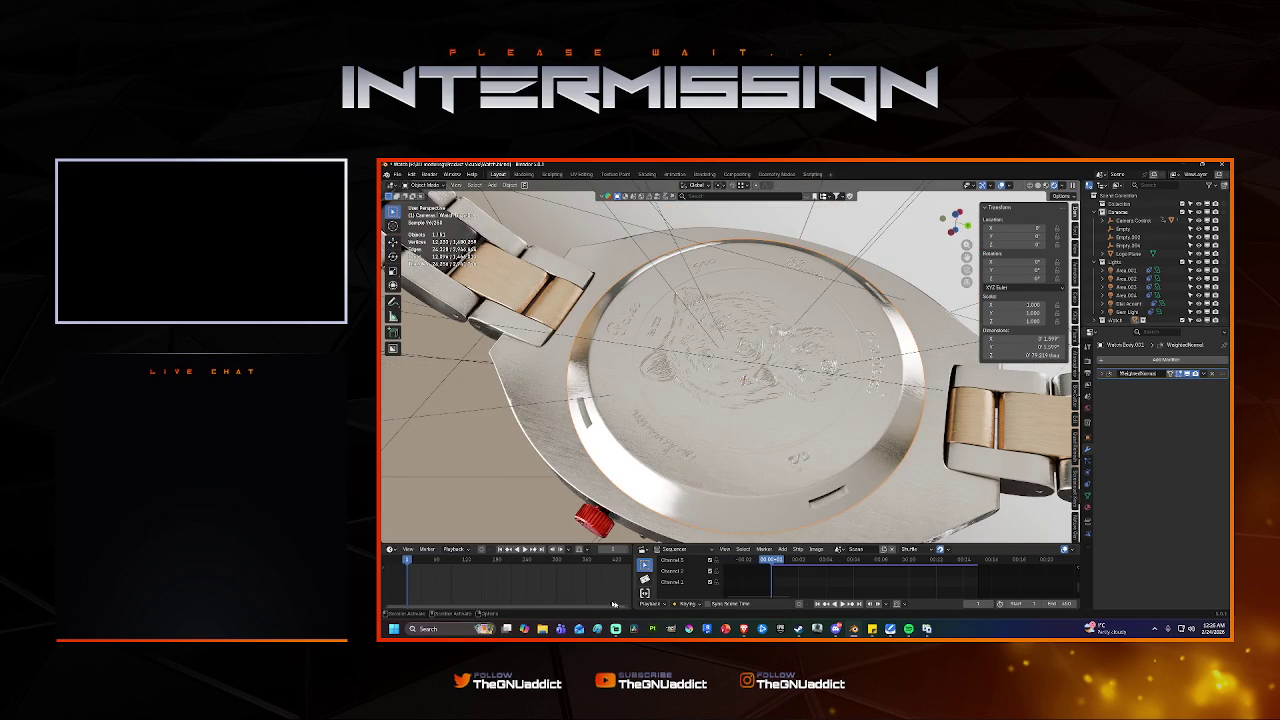
pyautogui.moveTo(583, 542); pyautogui.dragTo(583, 426)
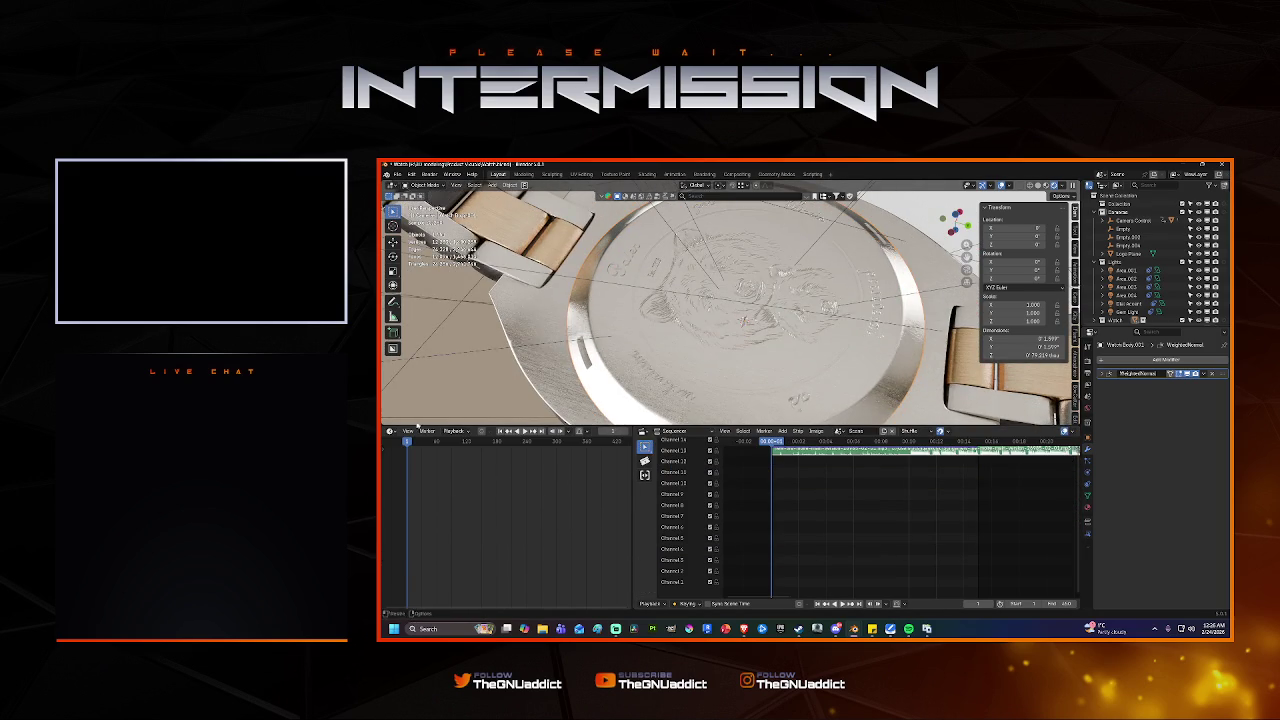
# Turn the timeline into a Shader Editor and set the Math node value to 50.
pyautogui.click(391, 431)
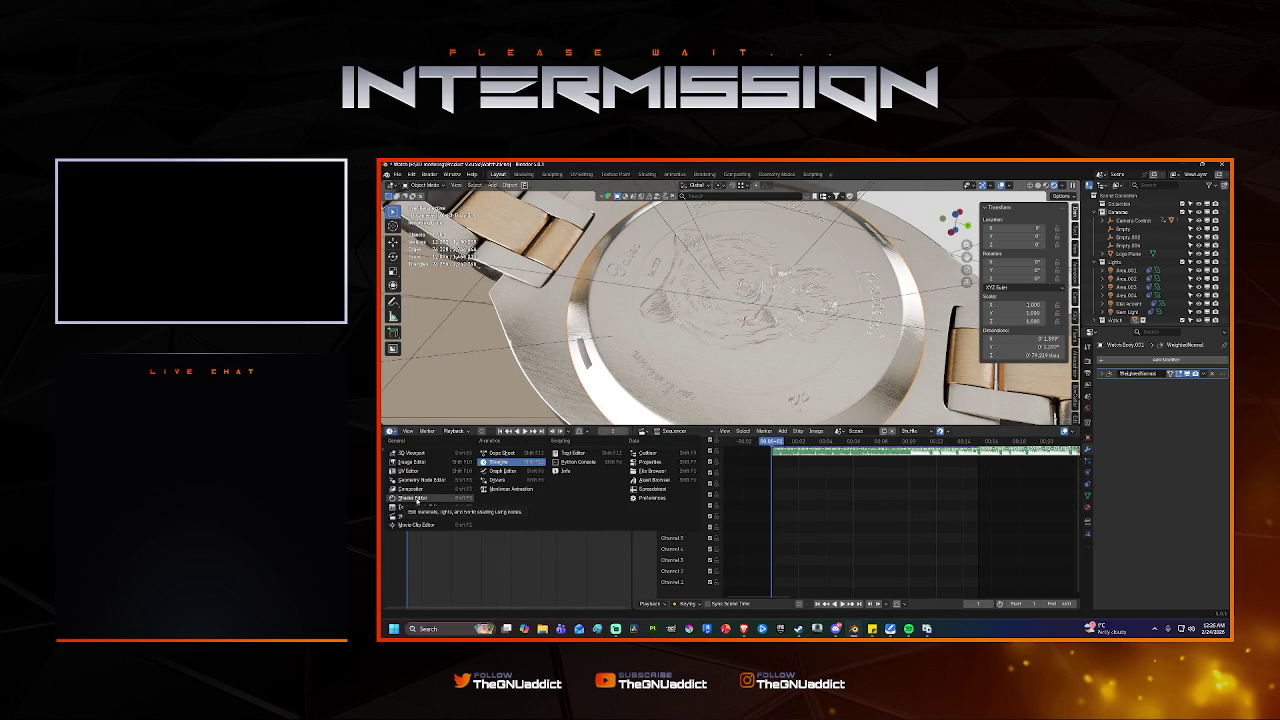
pyautogui.click(413, 497)
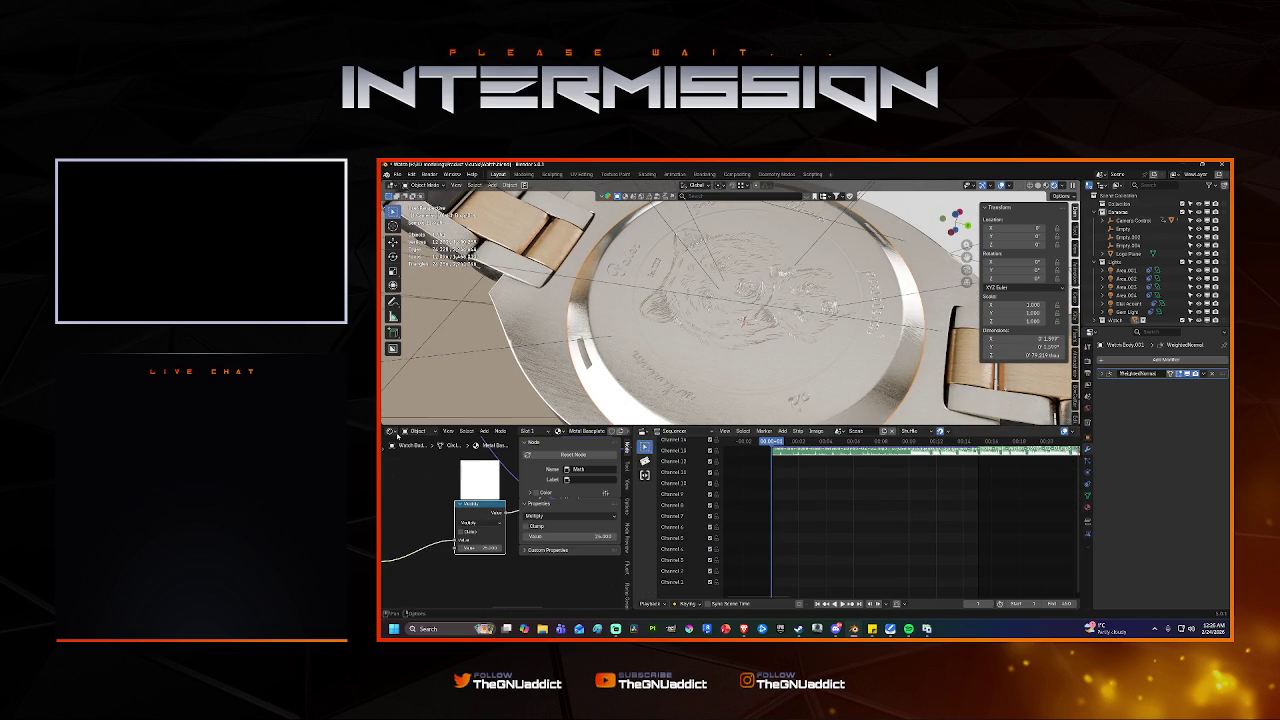
pyautogui.scroll(-2, 430, 500)
pyautogui.scroll(-2, 440, 530)
pyautogui.scroll(-2, 450, 560)
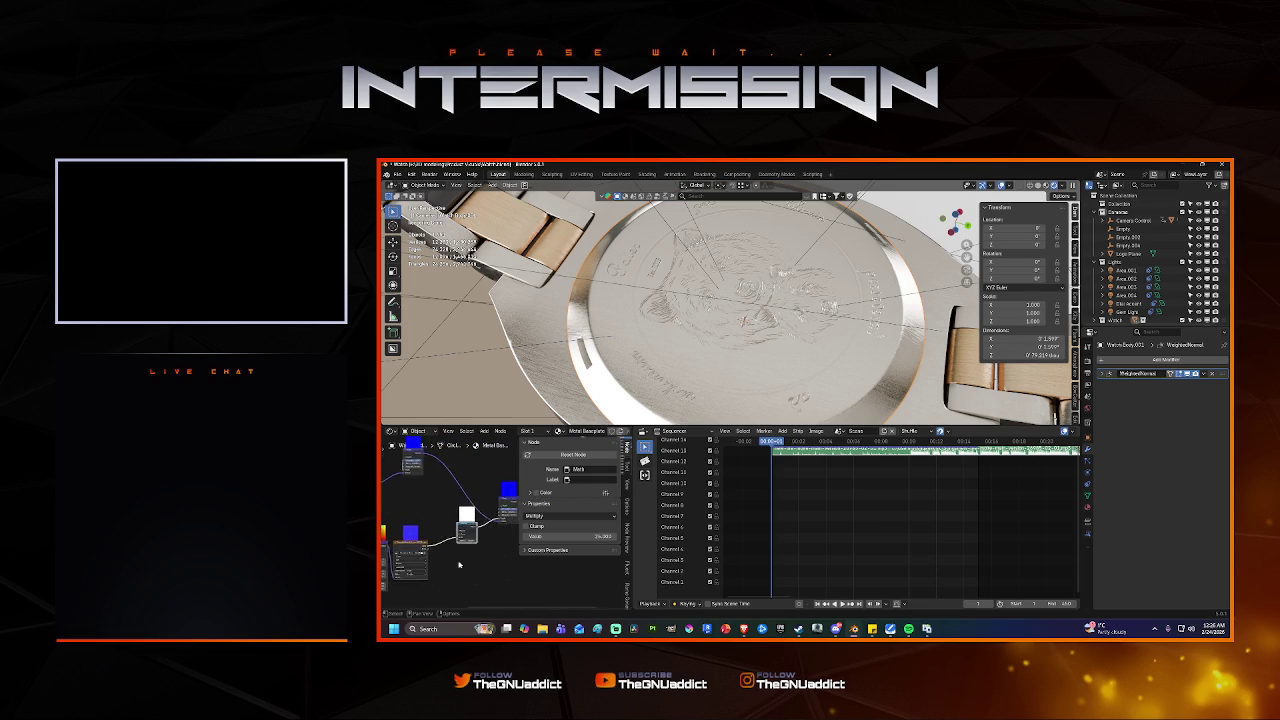
pyautogui.scroll(2, 455, 565)
pyautogui.write('50.000')
pyautogui.press('Return')
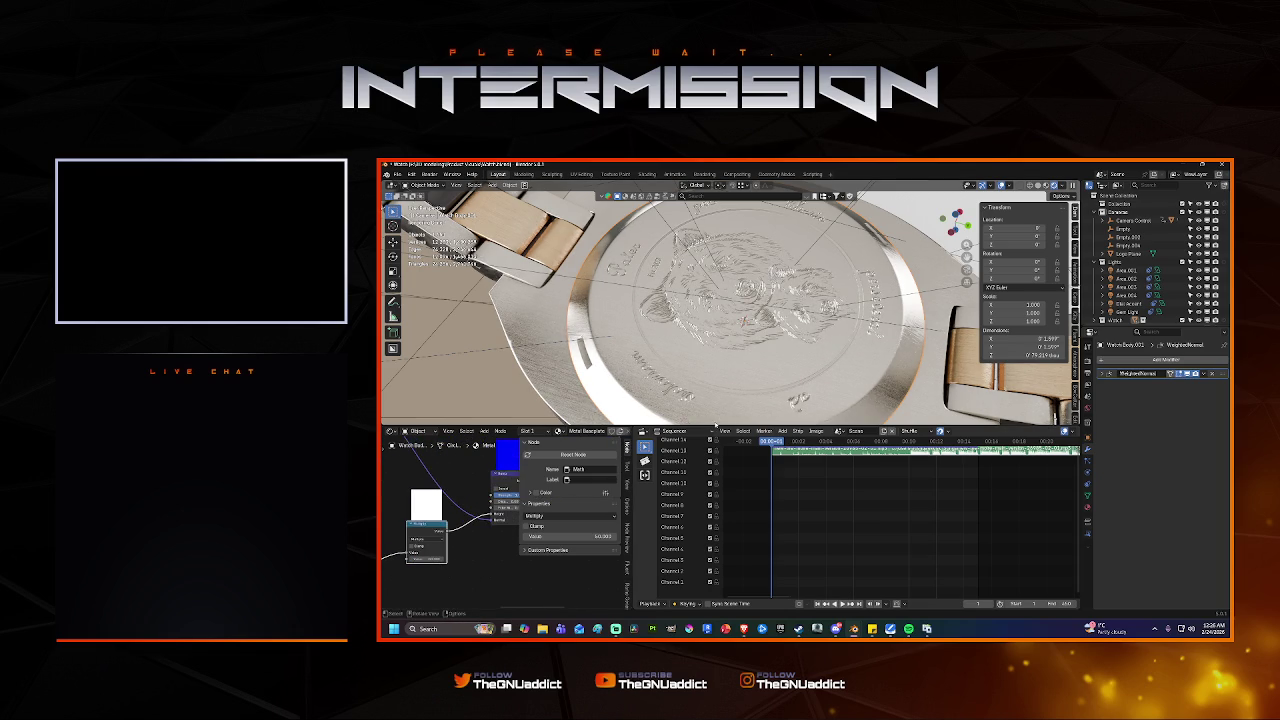
# Orbit and zoom around the engraved watch back to check its shading.
pyautogui.scroll(-2, 466, 498)
pyautogui.scroll(-2, 468, 494)
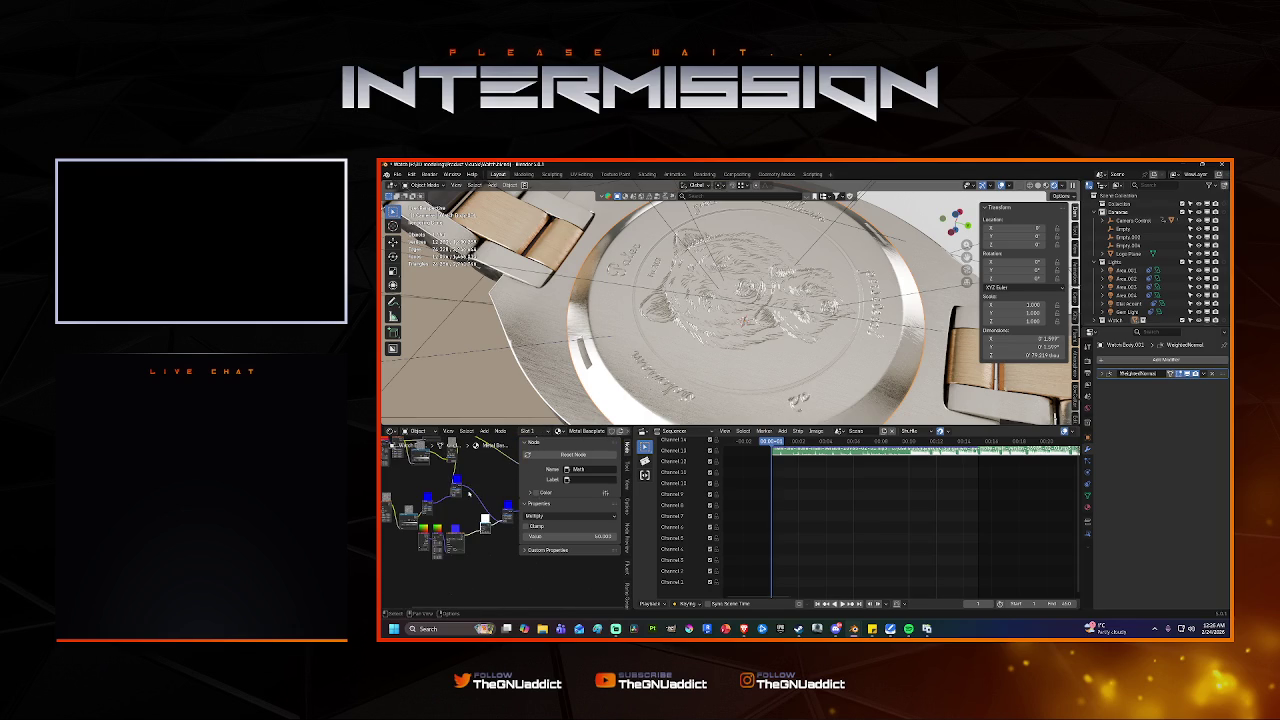
pyautogui.scroll(2, 479, 490)
pyautogui.scroll(2, 479, 480)
pyautogui.scroll(1, 479, 470)
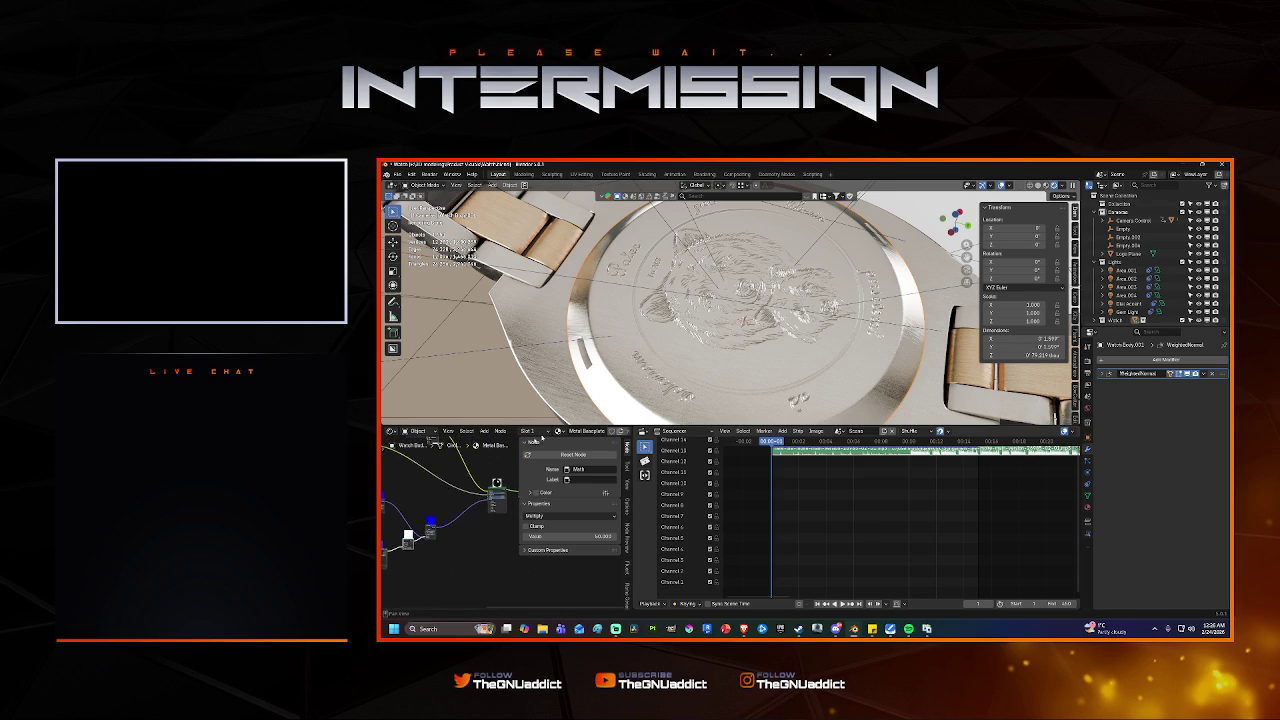
pyautogui.scroll(2, 754, 385)
pyautogui.moveTo(754, 385); pyautogui.dragTo(690, 396, button='middle')
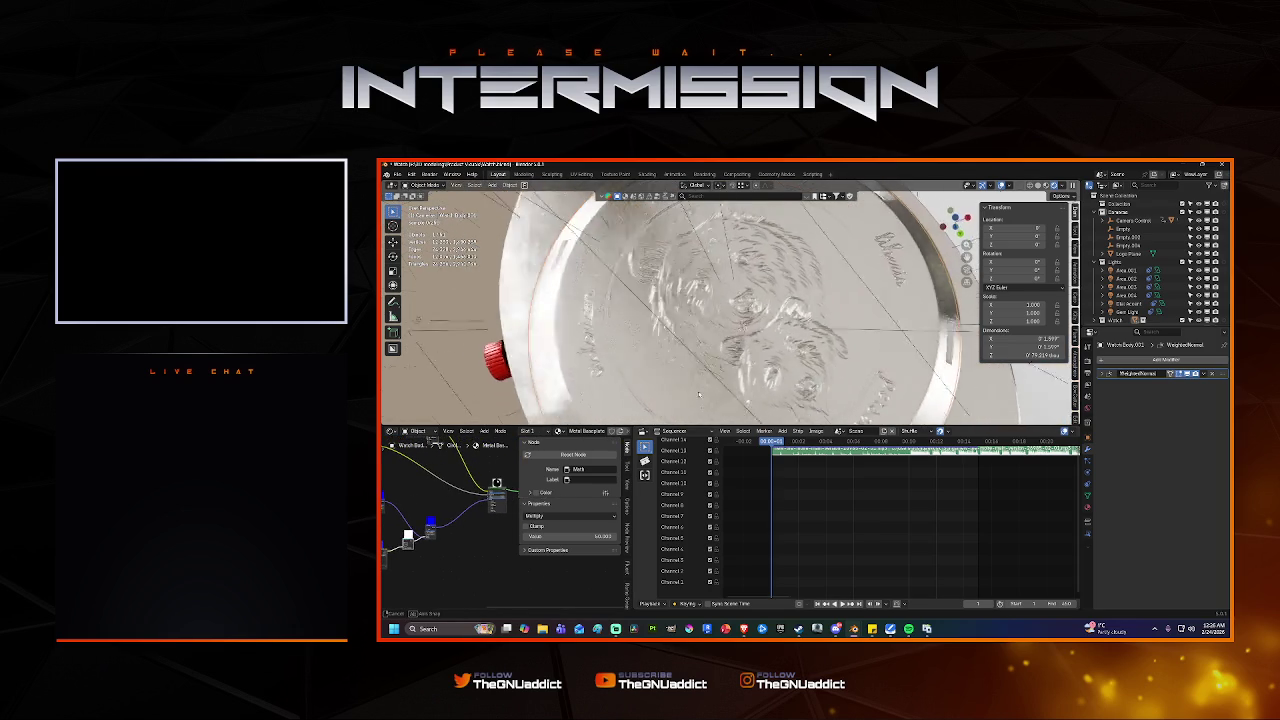
pyautogui.scroll(3, 730, 300)
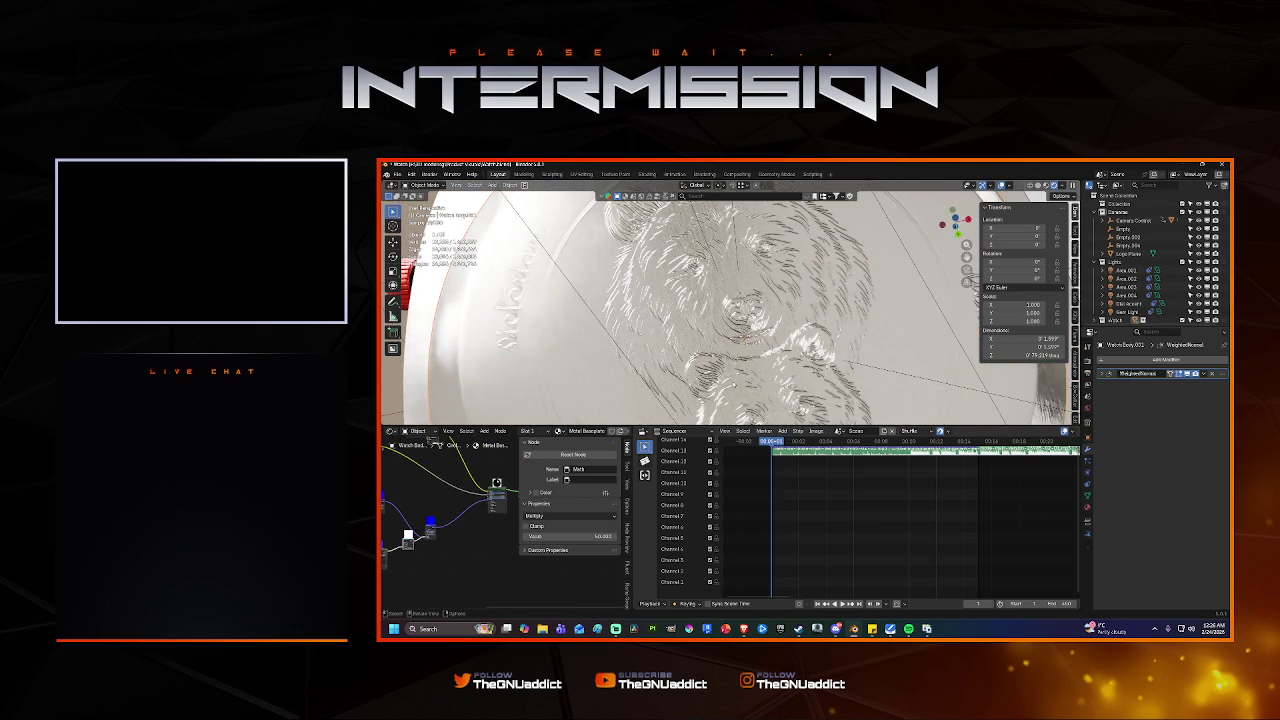
pyautogui.scroll(3, 730, 300)
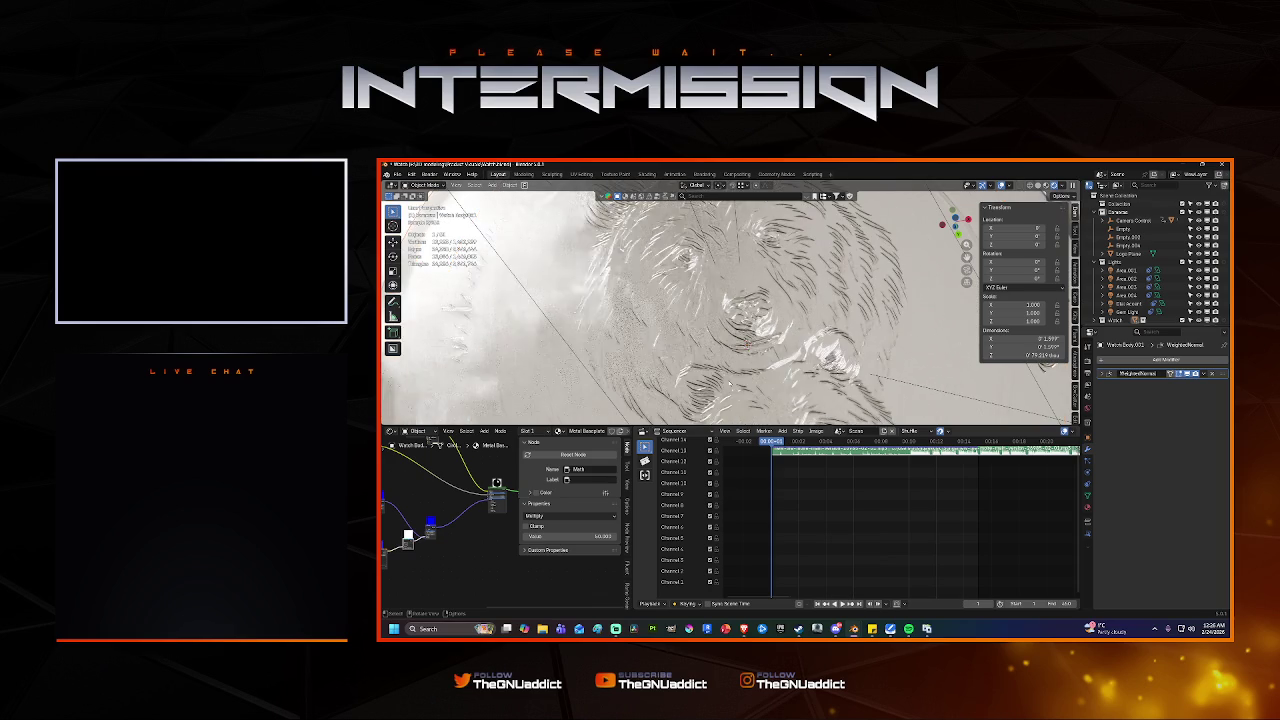
pyautogui.scroll(-4, 745, 340)
pyautogui.moveTo(740, 340)
pyautogui.mouseDown(button='middle')
pyautogui.moveTo(726, 343)
pyautogui.moveTo(730, 310)
pyautogui.moveTo(707, 355)
pyautogui.moveTo(712, 382)
pyautogui.mouseUp(button='middle')
pyautogui.scroll(-3, 724, 328)
pyautogui.scroll(5, 680, 347)
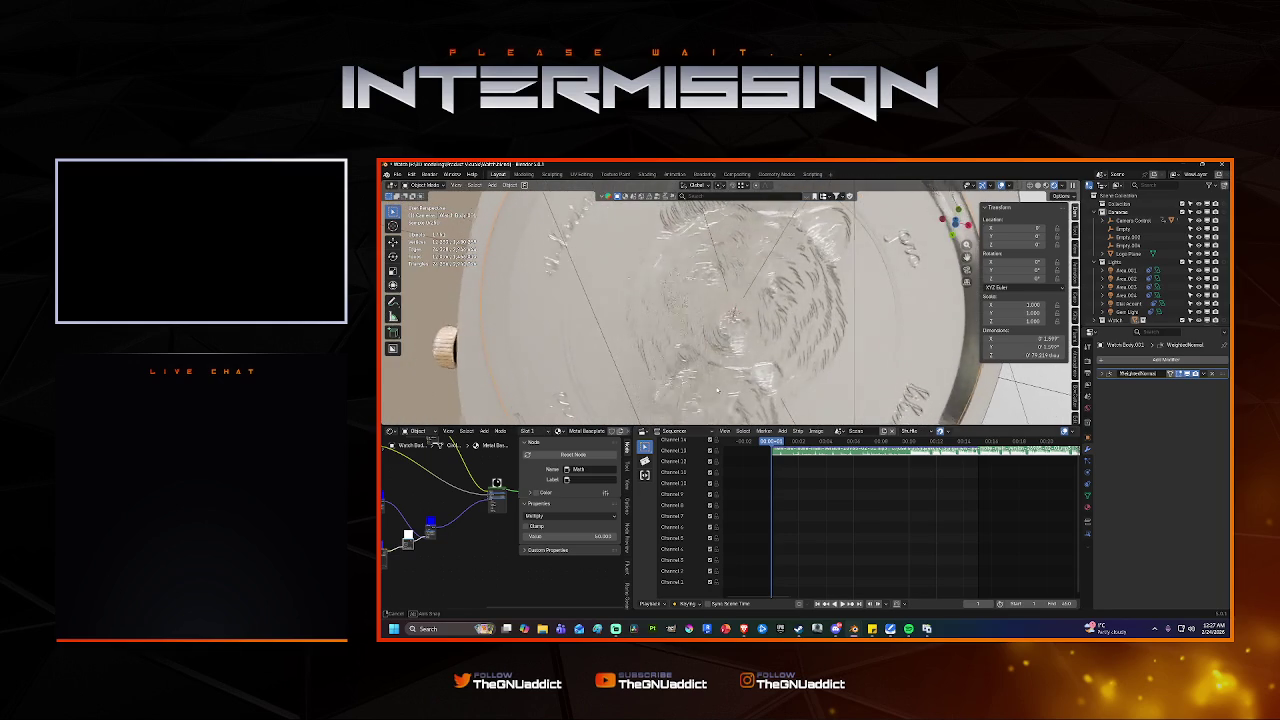
pyautogui.scroll(-3, 485, 532)
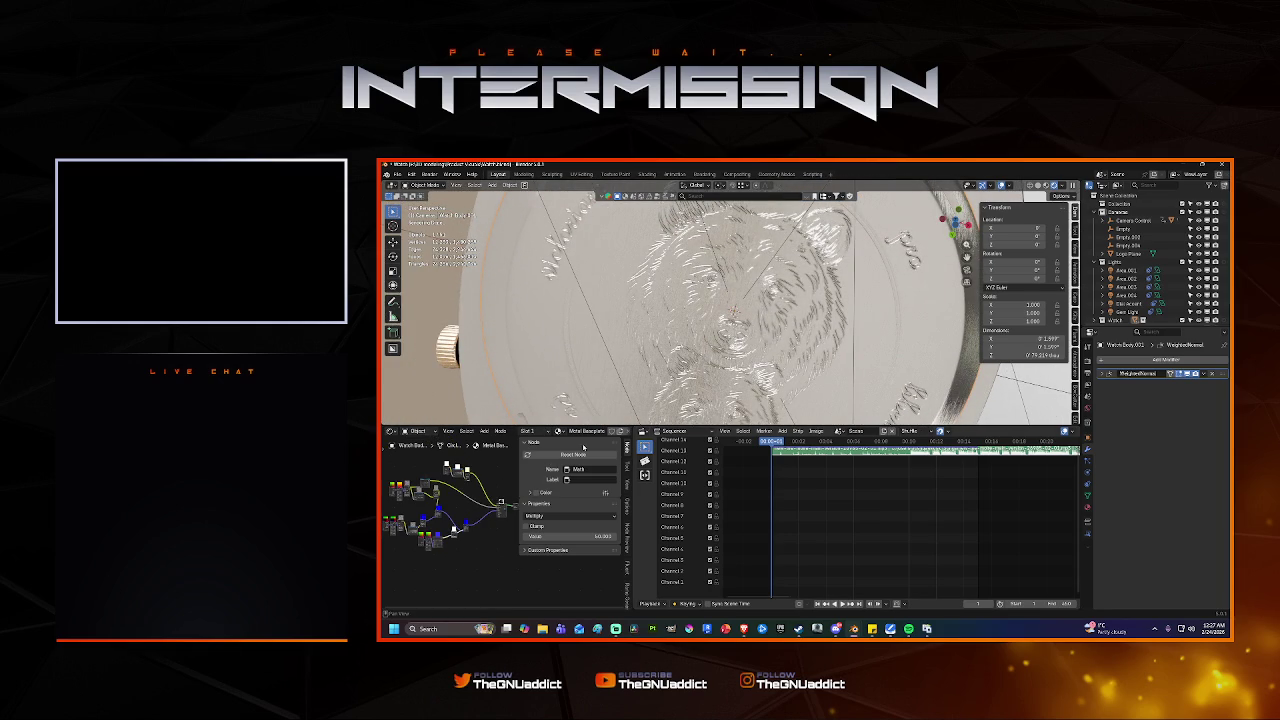
pyautogui.scroll(2, 474, 489)
pyautogui.scroll(1, 476, 492)
pyautogui.scroll(1, 478, 495)
pyautogui.scroll(2, 482, 500)
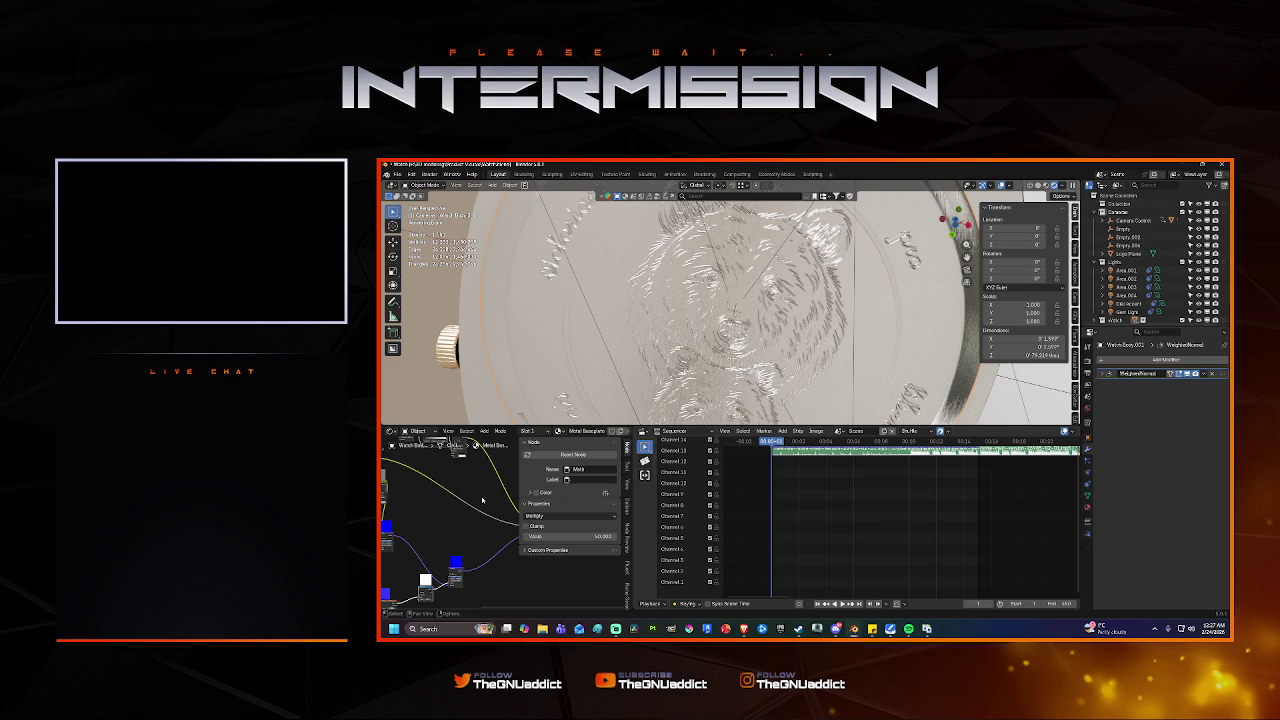
pyautogui.moveTo(711, 382); pyautogui.dragTo(728, 297, button='middle')
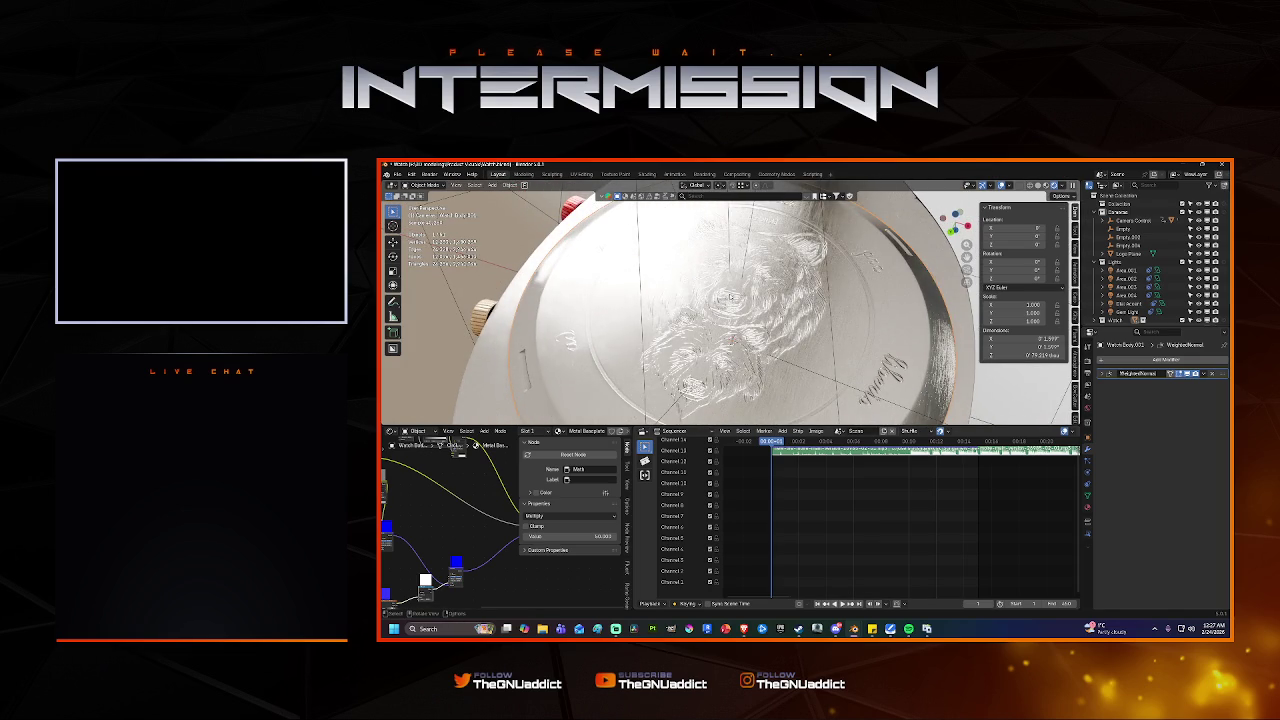
# Widen the node editor and move the Image Texture node upward.
pyautogui.moveTo(633, 520); pyautogui.dragTo(782, 520)
pyautogui.scroll(-2, 580, 541)
pyautogui.scroll(-2, 580, 541)
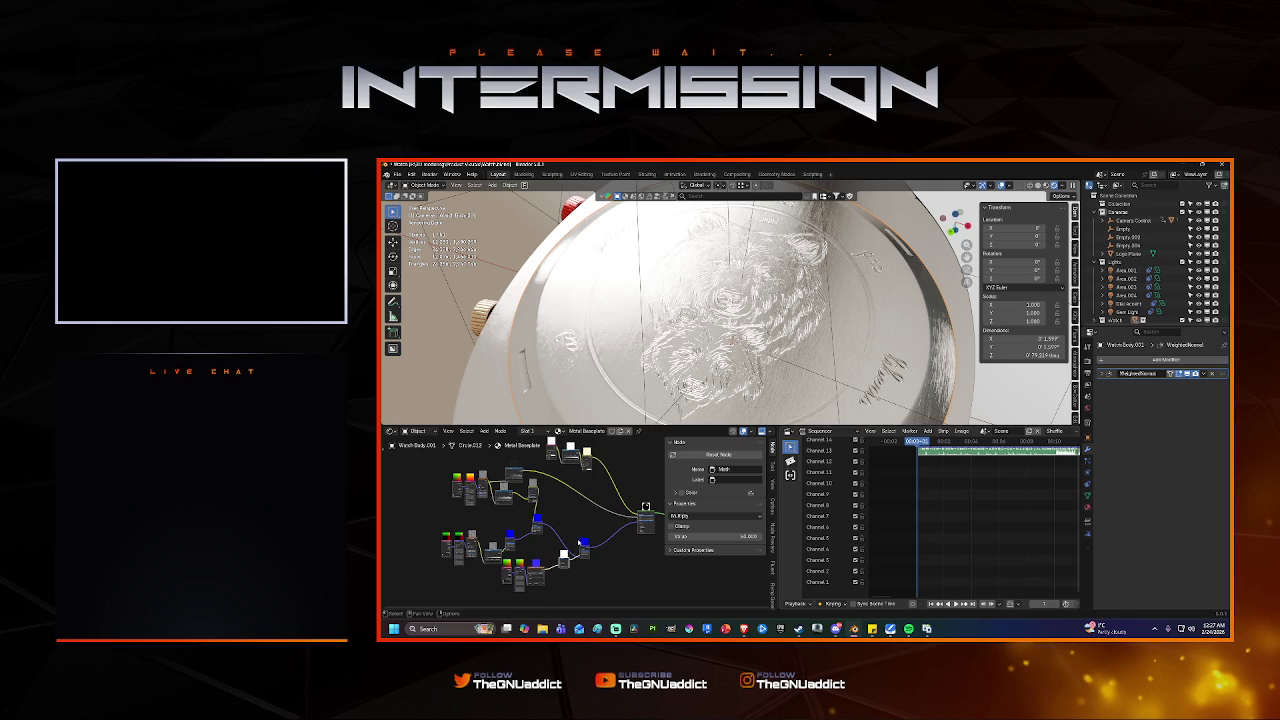
pyautogui.scroll(1, 551, 563)
pyautogui.scroll(1, 556, 564)
pyautogui.scroll(1, 562, 565)
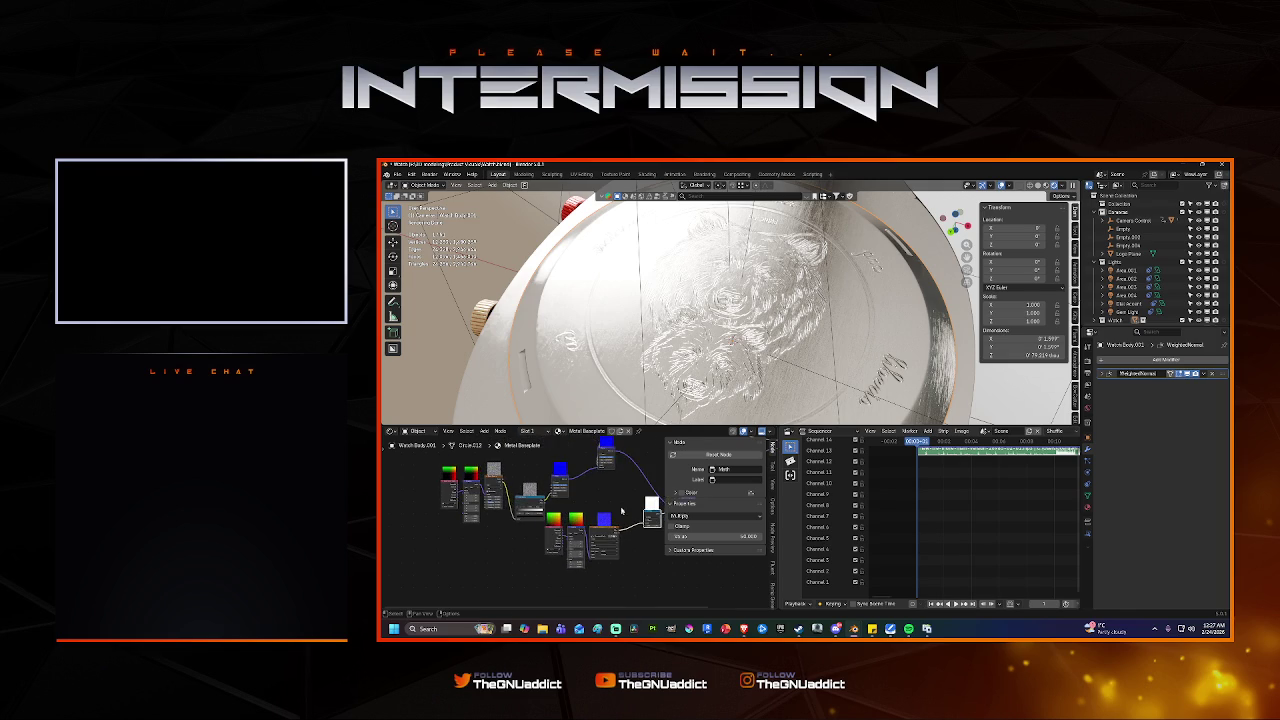
pyautogui.scroll(1, 571, 566)
pyautogui.scroll(-2, 570, 567)
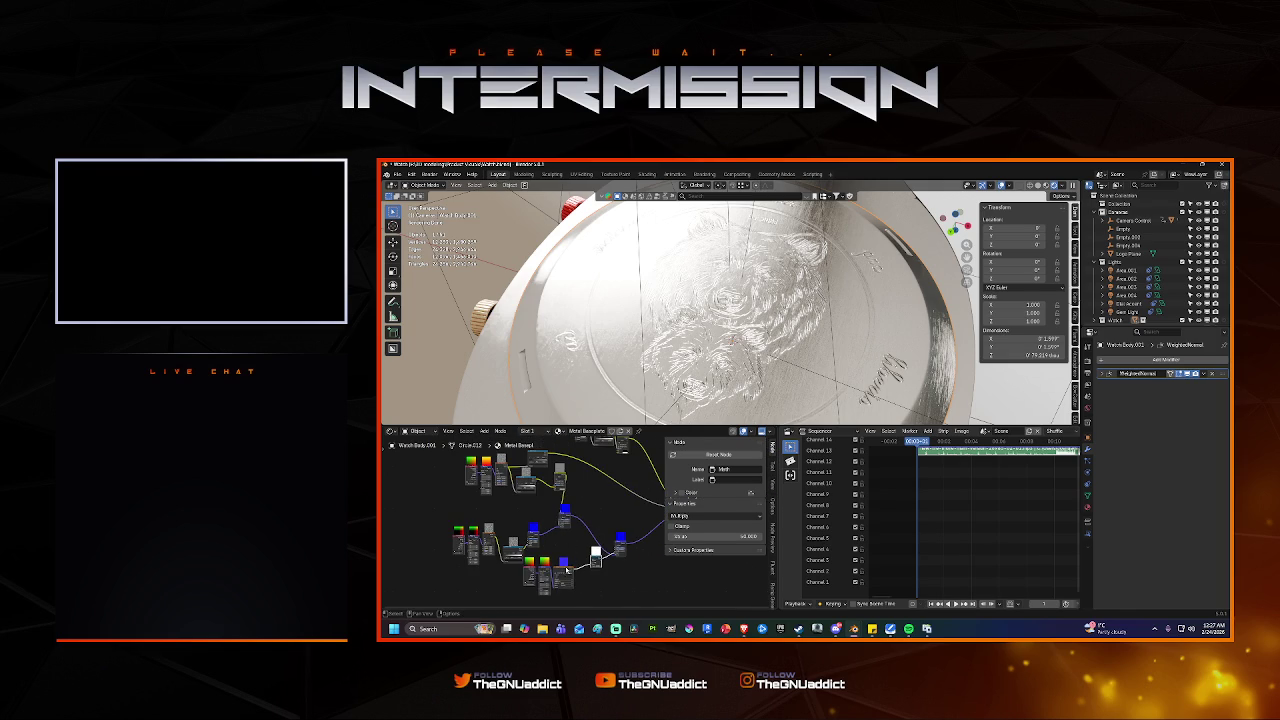
pyautogui.click(566, 569)
pyautogui.moveTo(566, 569)
pyautogui.mouseDown()
pyautogui.moveTo(601, 487)
pyautogui.moveTo(632, 483)
pyautogui.mouseUp()
pyautogui.scroll(2, 601, 487)
# Insert a Color Ramp node and slide its white stop to the left.
pyautogui.press('Return')
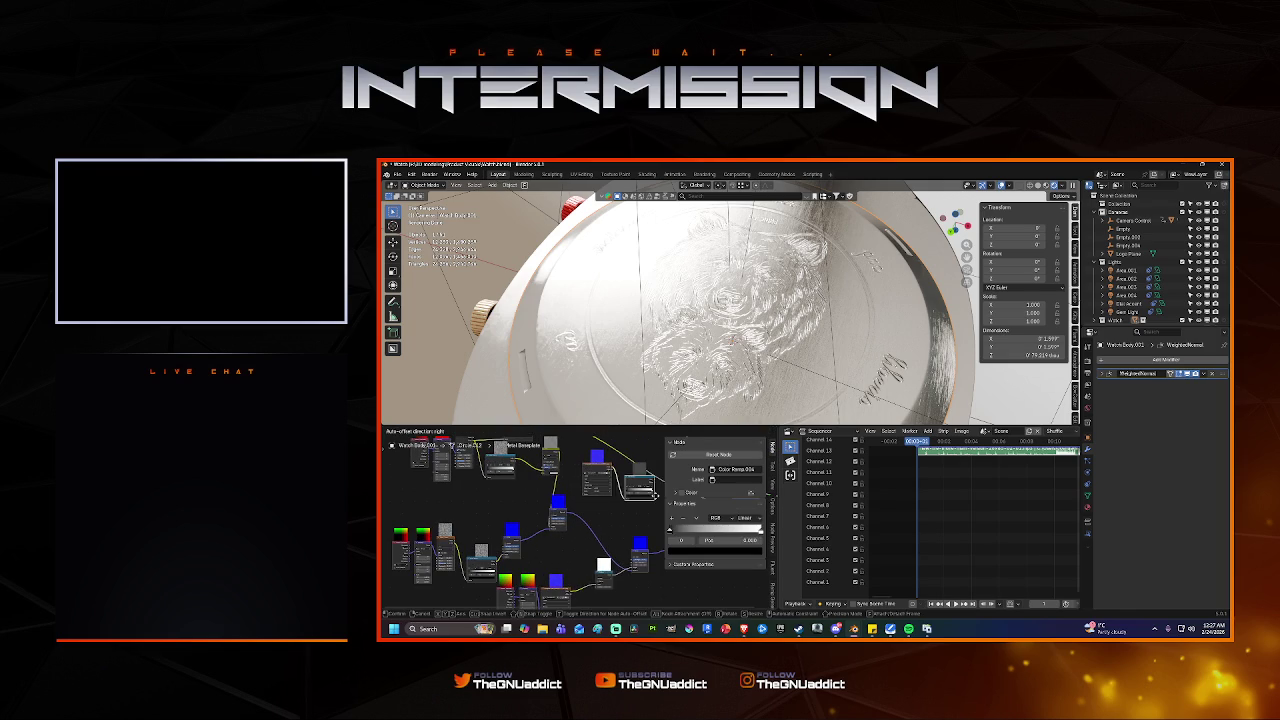
pyautogui.scroll(4, 585, 533)
pyautogui.scroll(2, 585, 533)
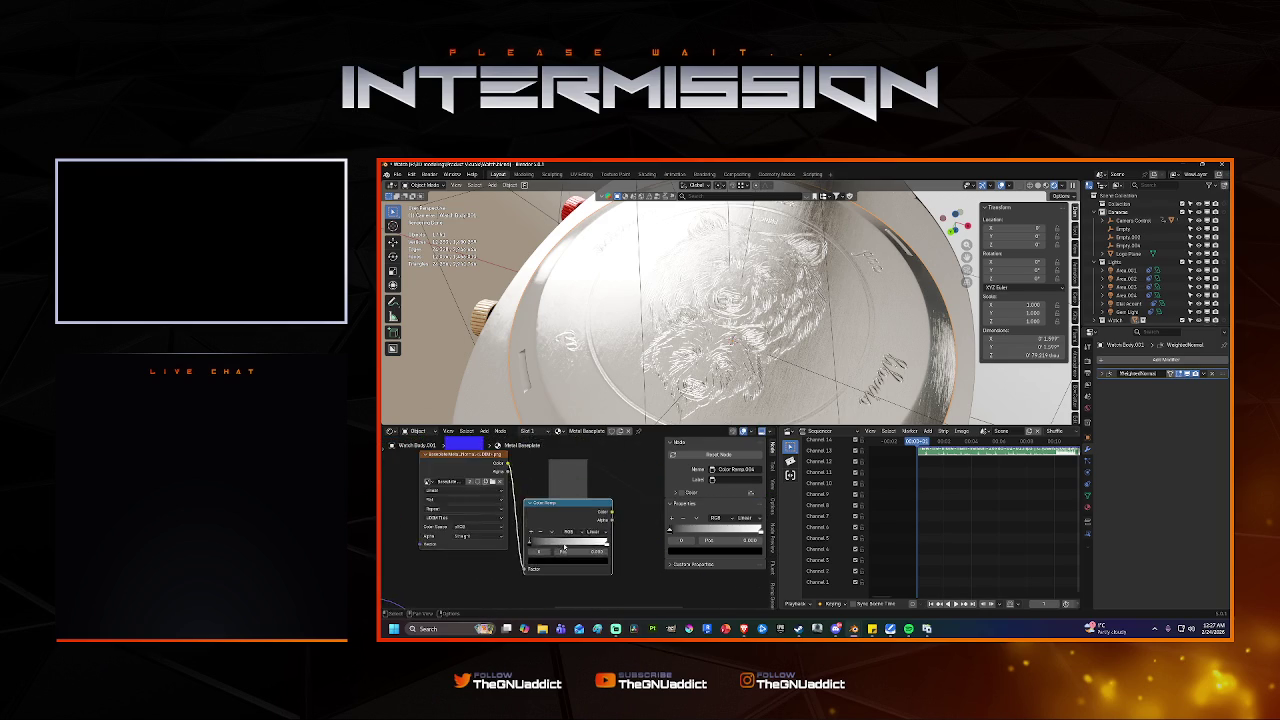
pyautogui.scroll(1, 590, 540)
pyautogui.scroll(1, 600, 550)
pyautogui.moveTo(628, 572)
pyautogui.mouseDown()
pyautogui.moveTo(545, 574)
pyautogui.moveTo(567, 572)
pyautogui.mouseUp()
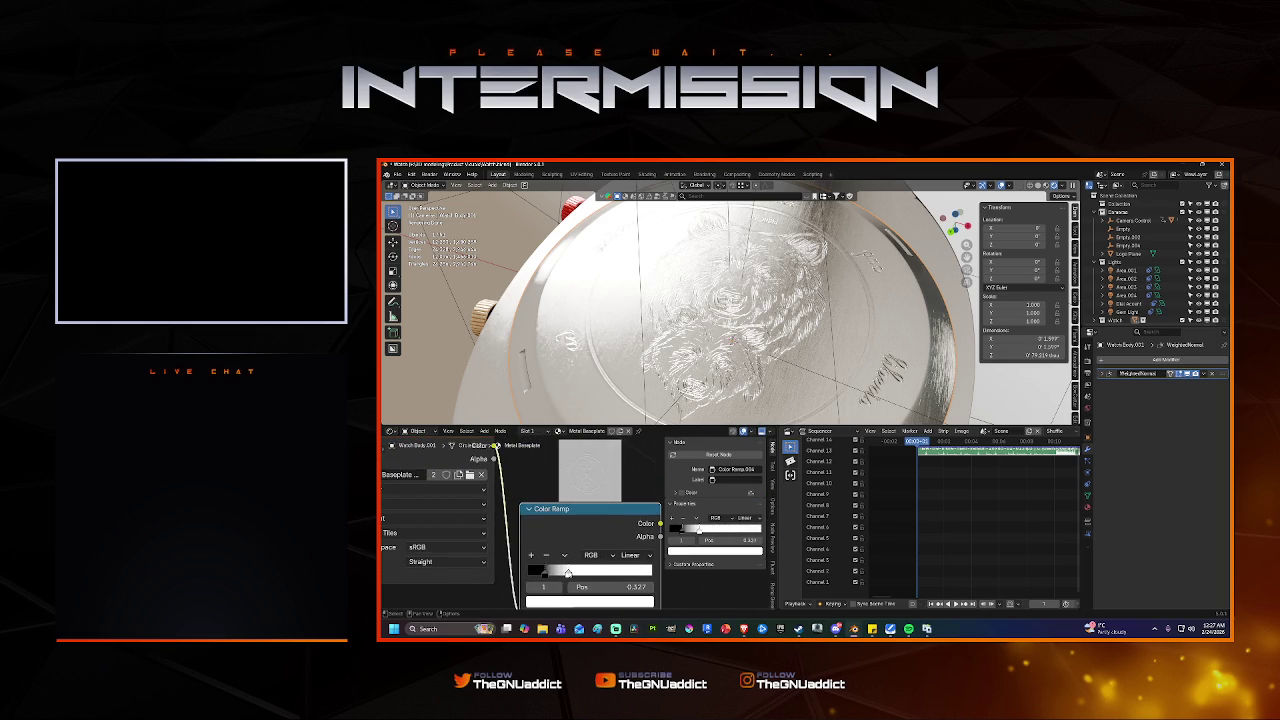
# Rearrange the nodes, moving the top group up and right, and recentre the node view.
pyautogui.scroll(-2, 582, 552)
pyautogui.scroll(-2, 582, 552)
pyautogui.scroll(-2, 582, 552)
pyautogui.scroll(-2, 582, 552)
pyautogui.moveTo(617, 502); pyautogui.dragTo(576, 522, button='middle')
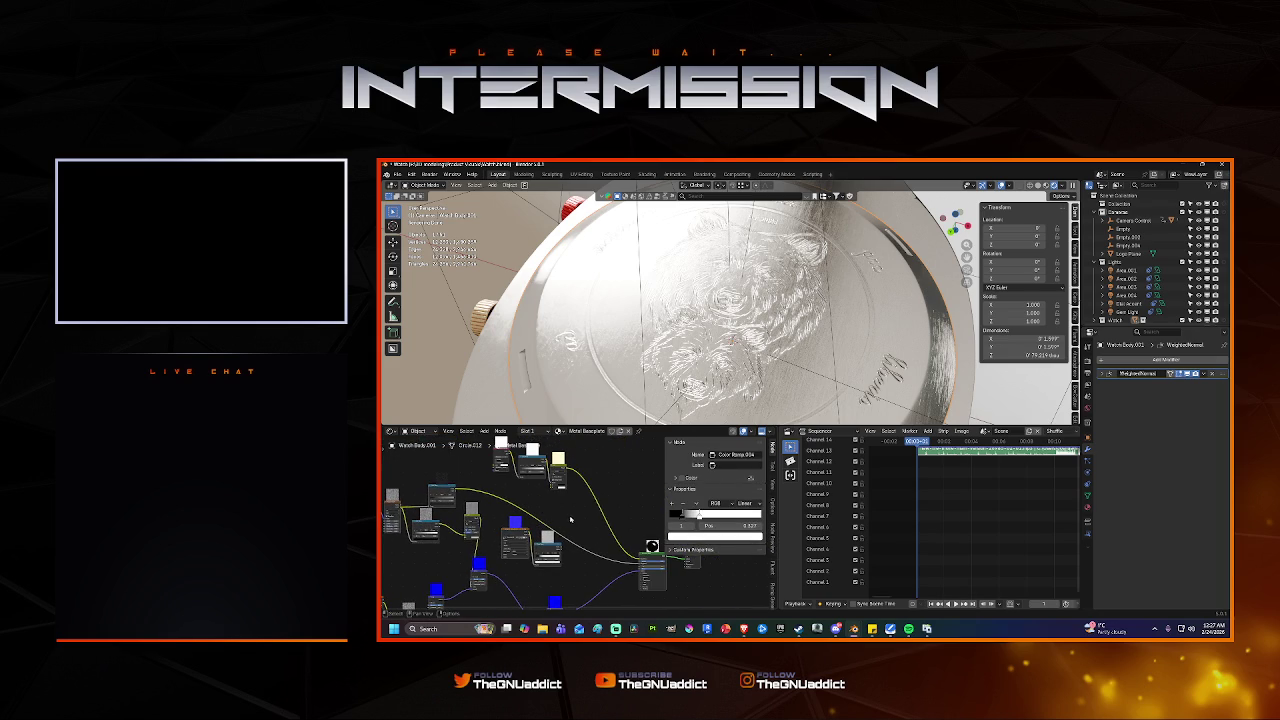
pyautogui.moveTo(540, 545); pyautogui.dragTo(648, 460)
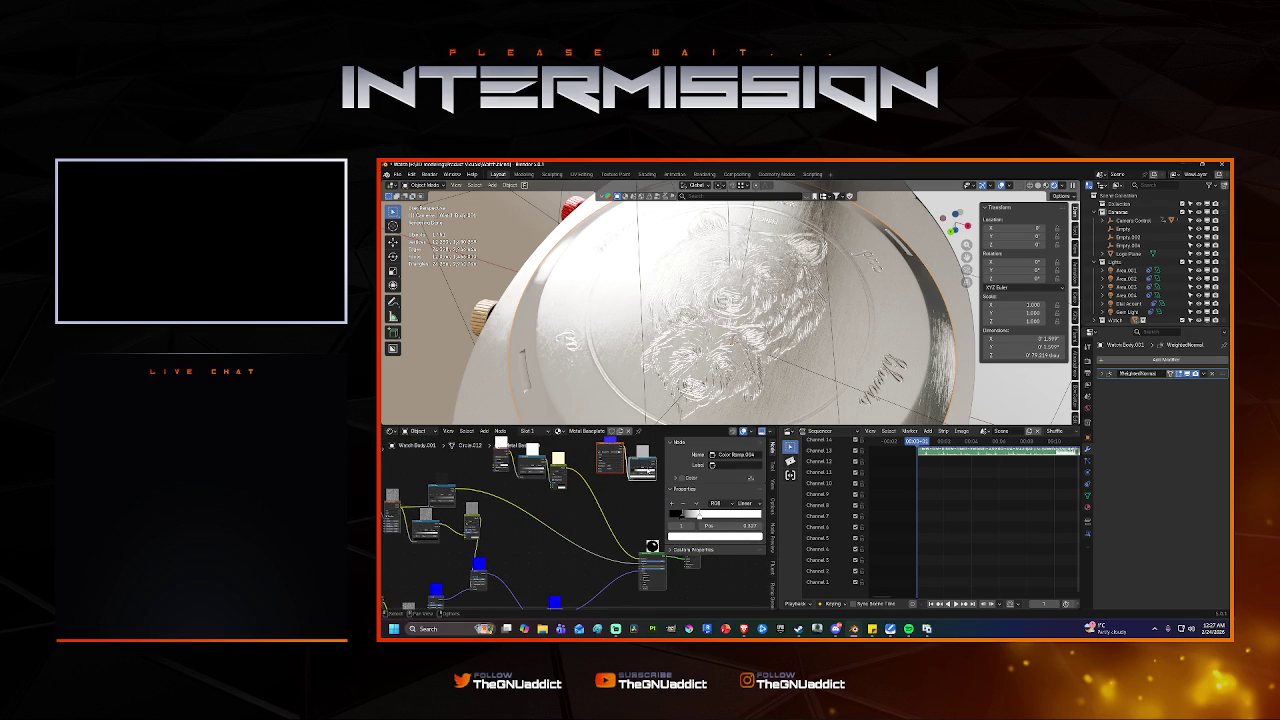
pyautogui.scroll(-2, 593, 491)
pyautogui.moveTo(548, 500)
pyautogui.mouseDown()
pyautogui.moveTo(596, 520)
pyautogui.moveTo(575, 490)
pyautogui.mouseUp()
pyautogui.scroll(3, 554, 482)
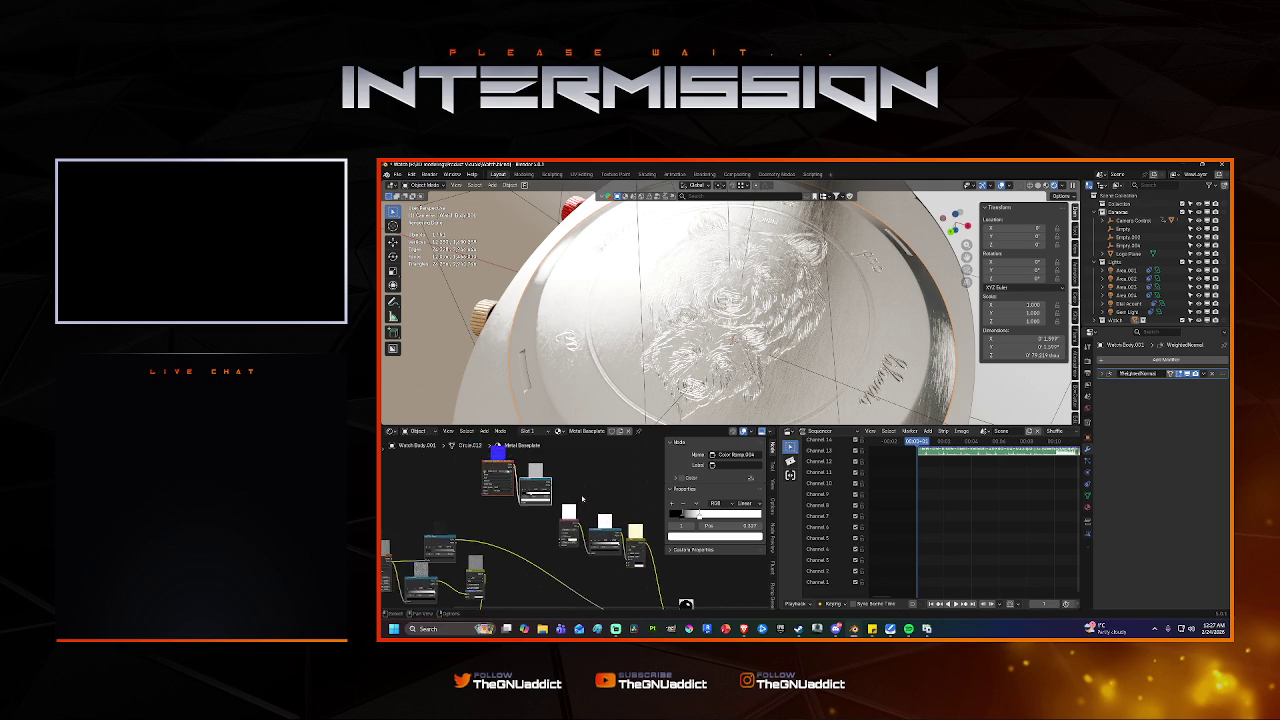
pyautogui.moveTo(554, 482); pyautogui.dragTo(520, 462, button='middle')
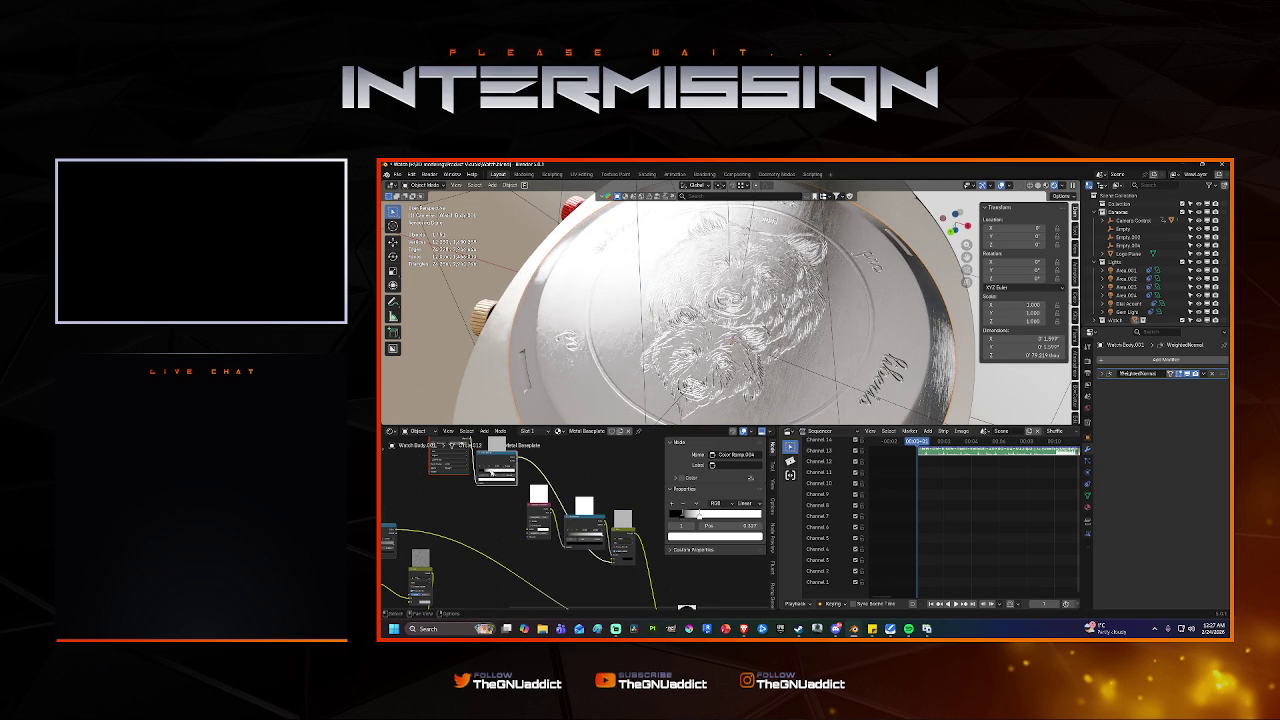
# Tune the Color Ramp stop, trying 0.434 and 0.182 before settling near 0.291.
pyautogui.moveTo(491, 473); pyautogui.dragTo(491, 473)
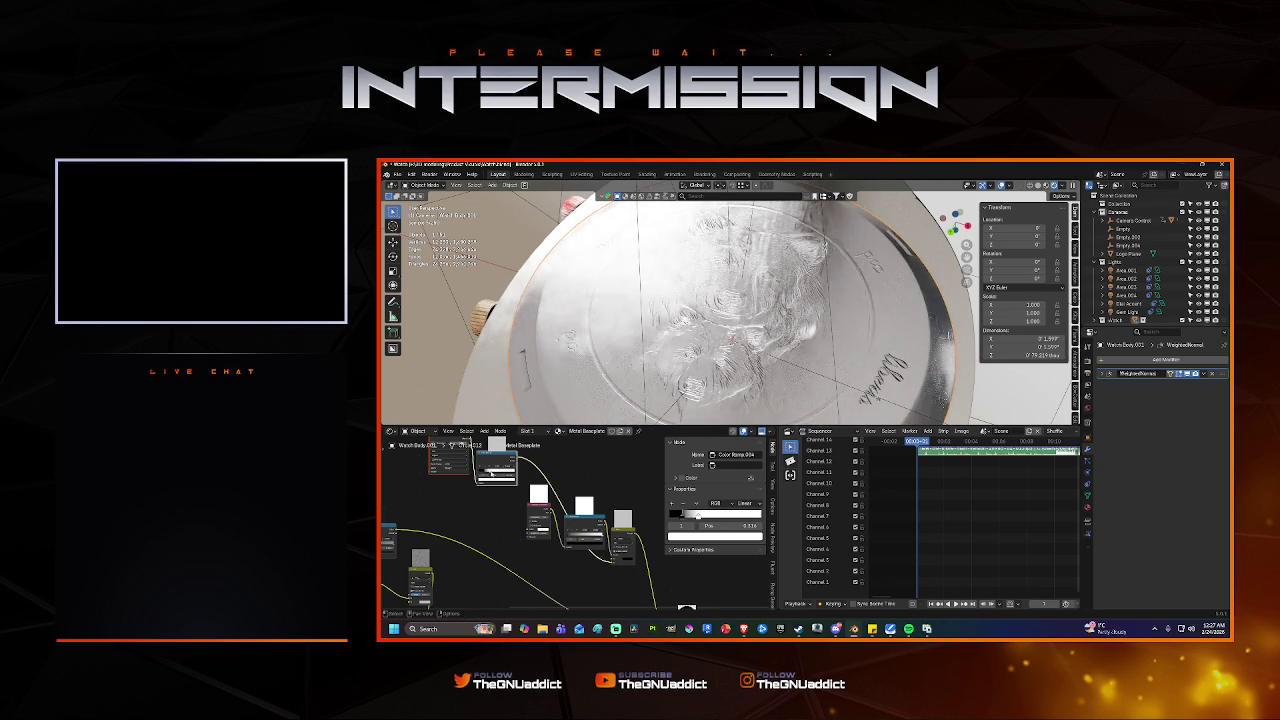
pyautogui.hotkey('ctrl', 'z')
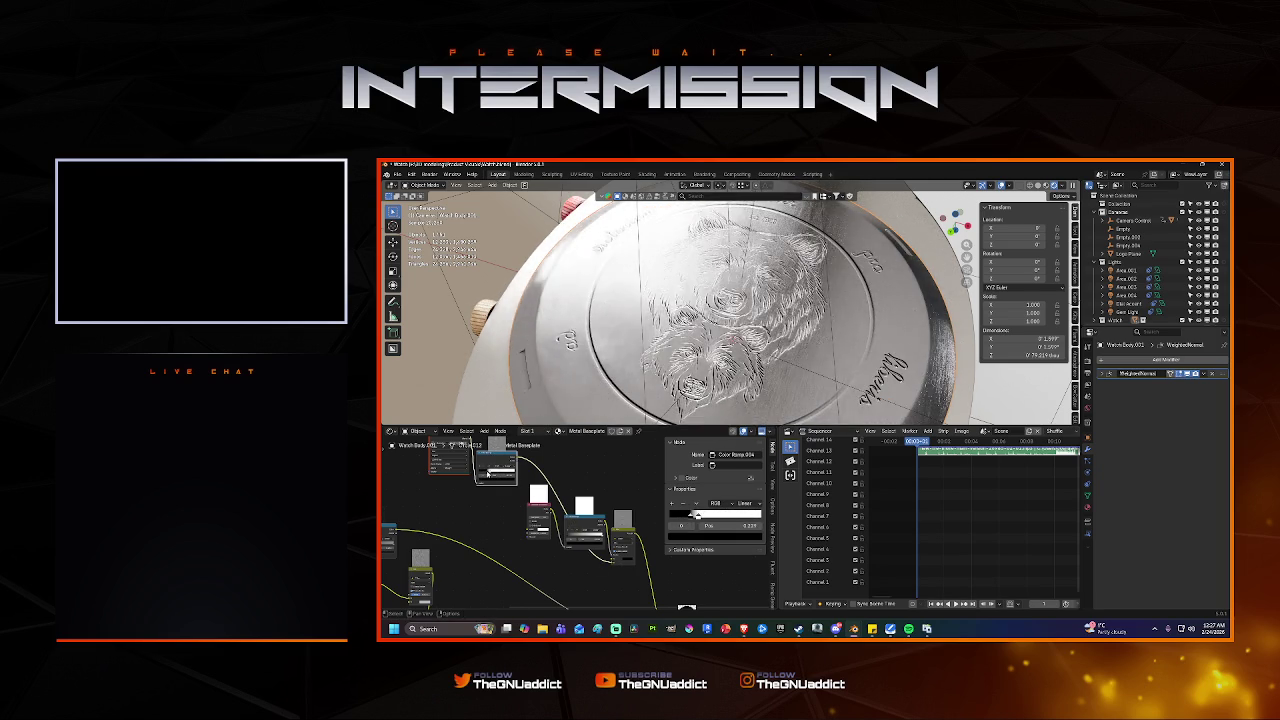
pyautogui.moveTo(487, 473); pyautogui.dragTo(494, 474)
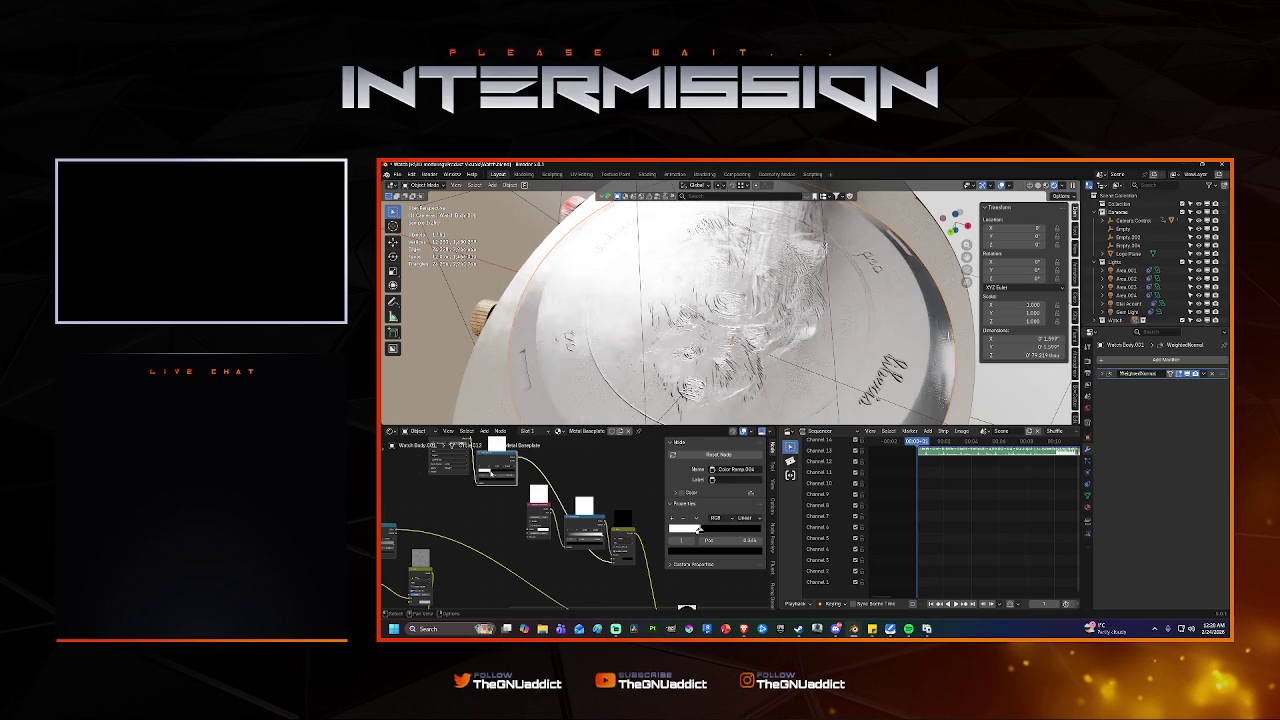
pyautogui.moveTo(488, 472); pyautogui.dragTo(486, 473)
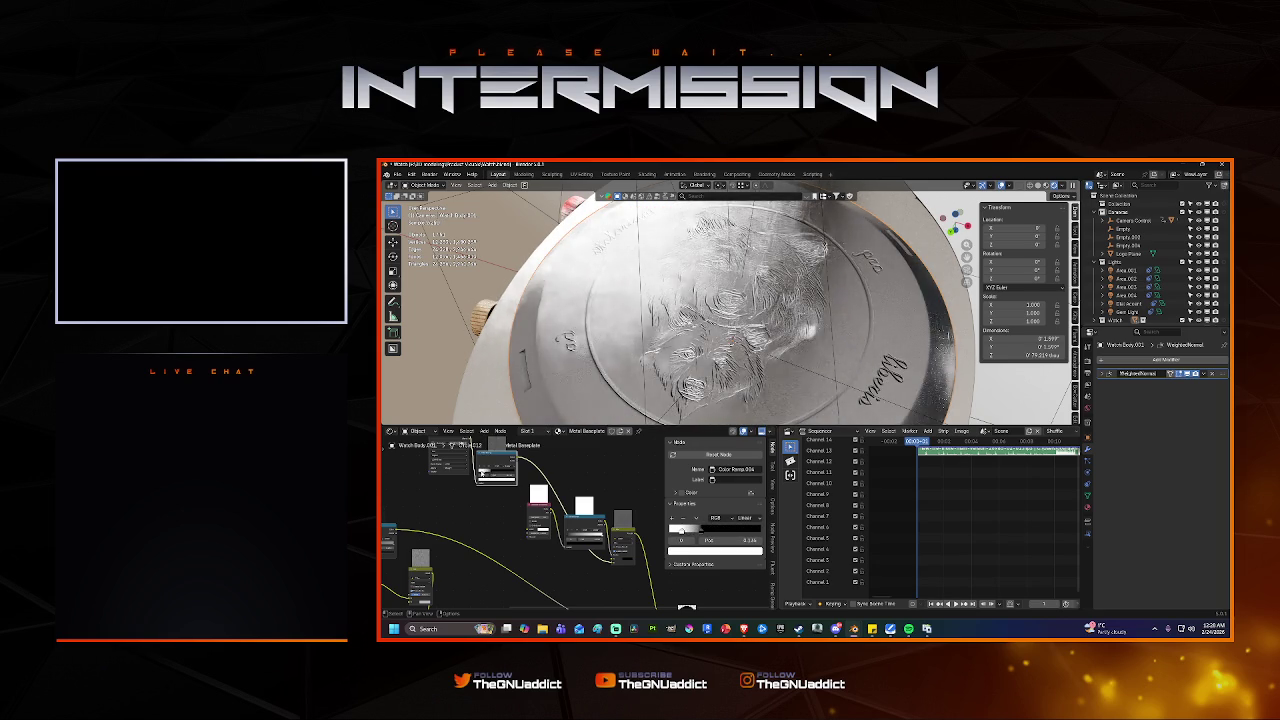
pyautogui.moveTo(487, 473); pyautogui.dragTo(492, 472)
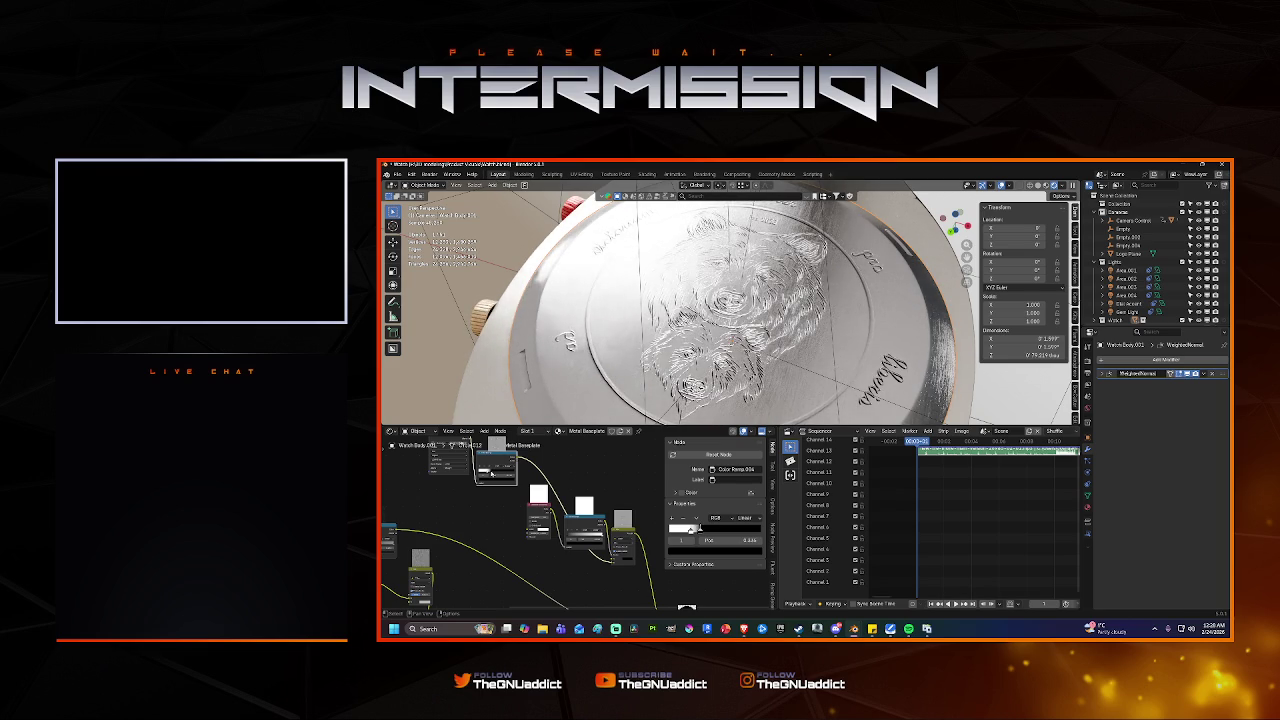
pyautogui.moveTo(660, 320)
pyautogui.mouseDown(button='middle')
pyautogui.moveTo(718, 357)
pyautogui.moveTo(740, 320)
pyautogui.mouseUp(button='middle')
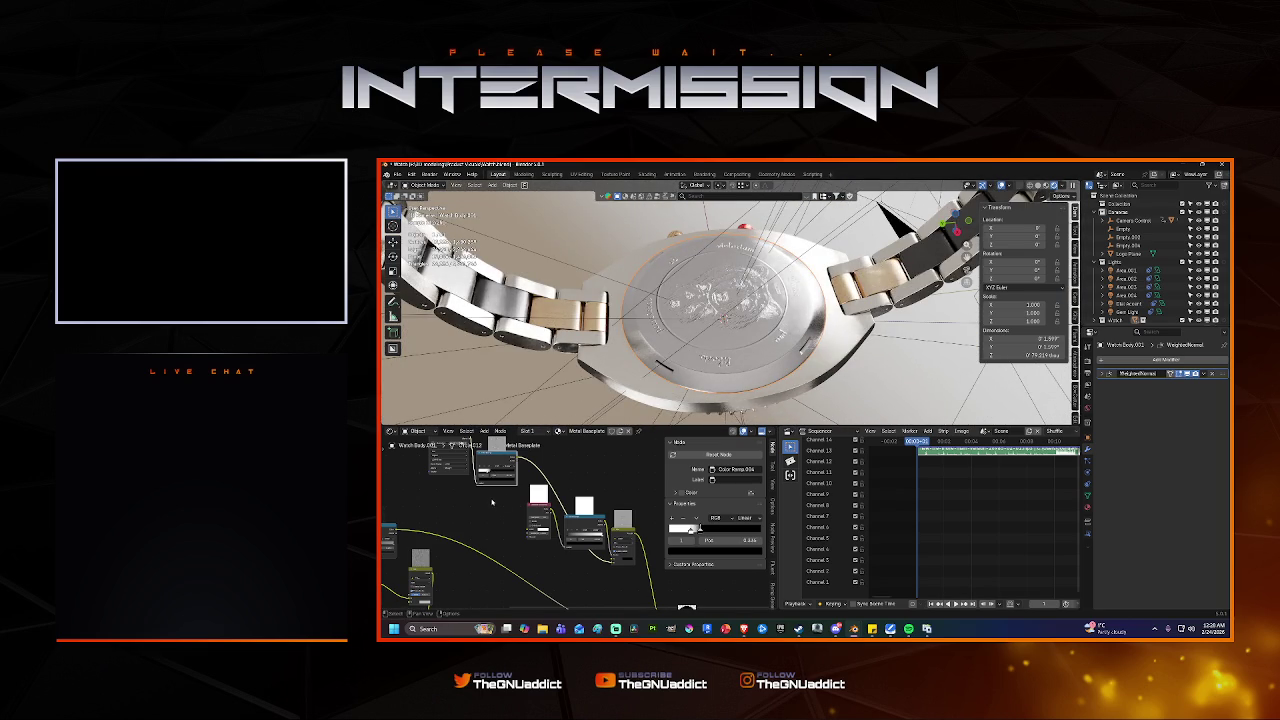
pyautogui.click(611, 556)
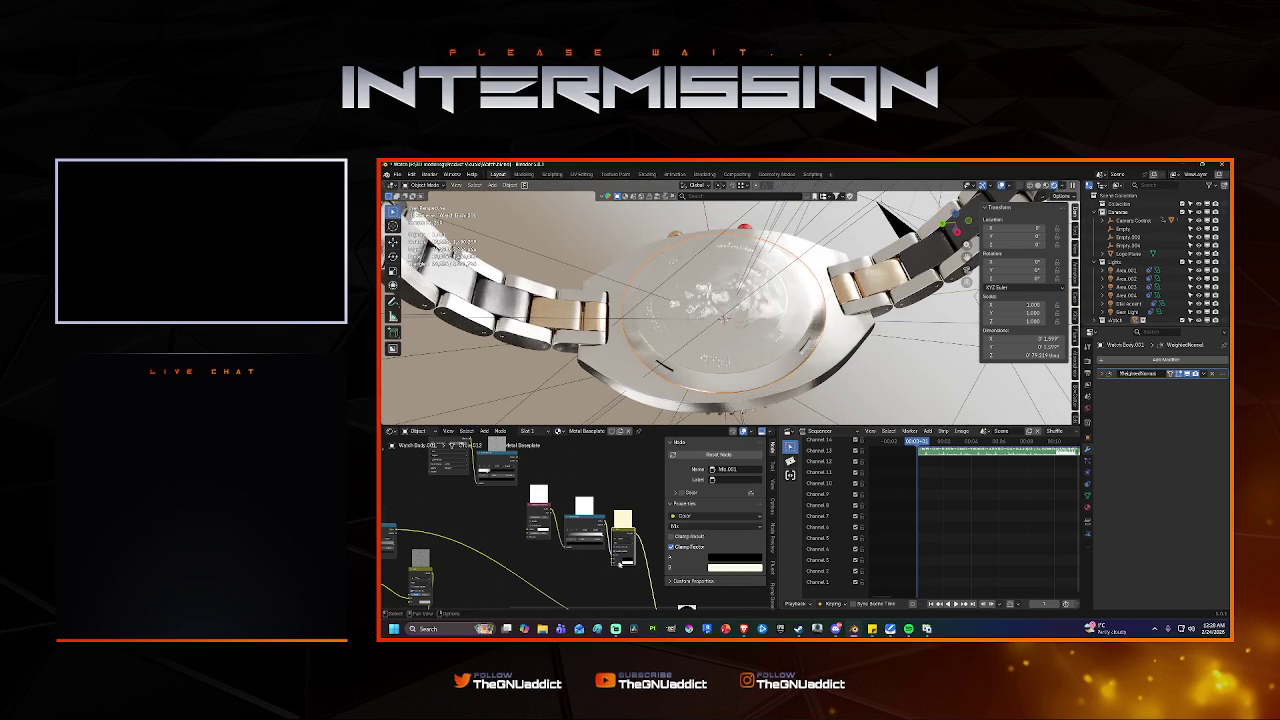
pyautogui.click(506, 483)
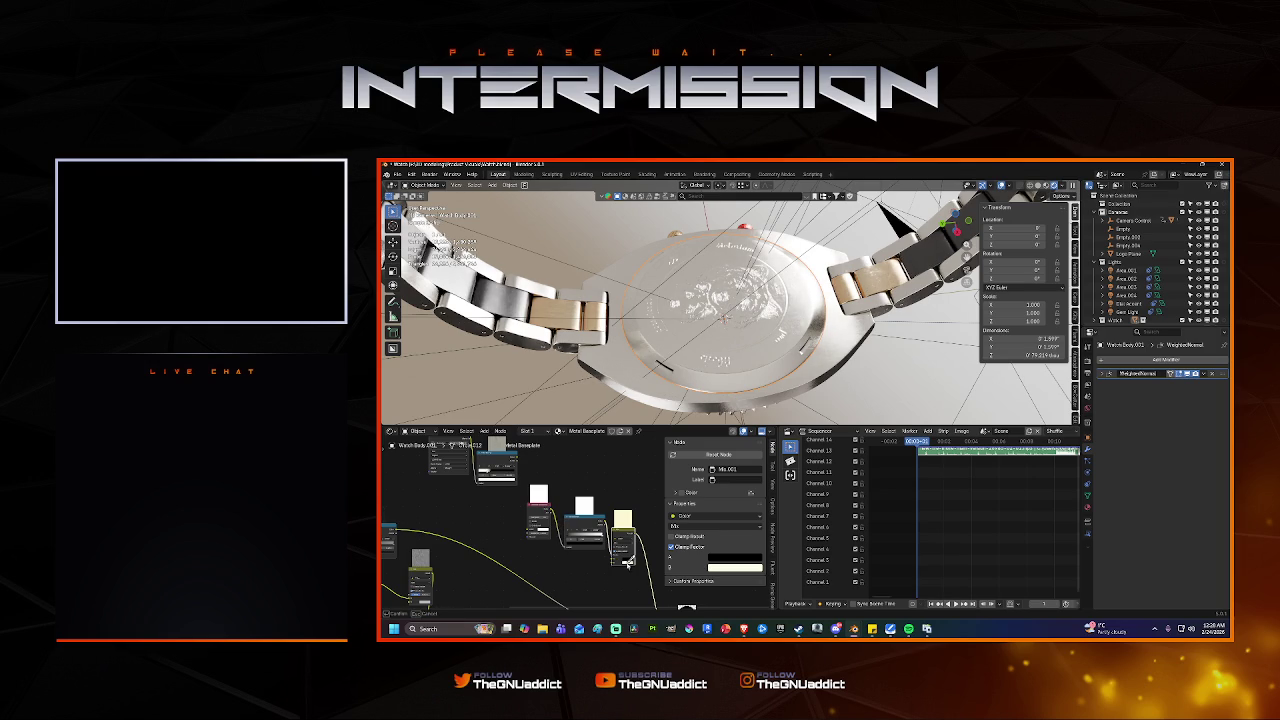
pyautogui.click(520, 521)
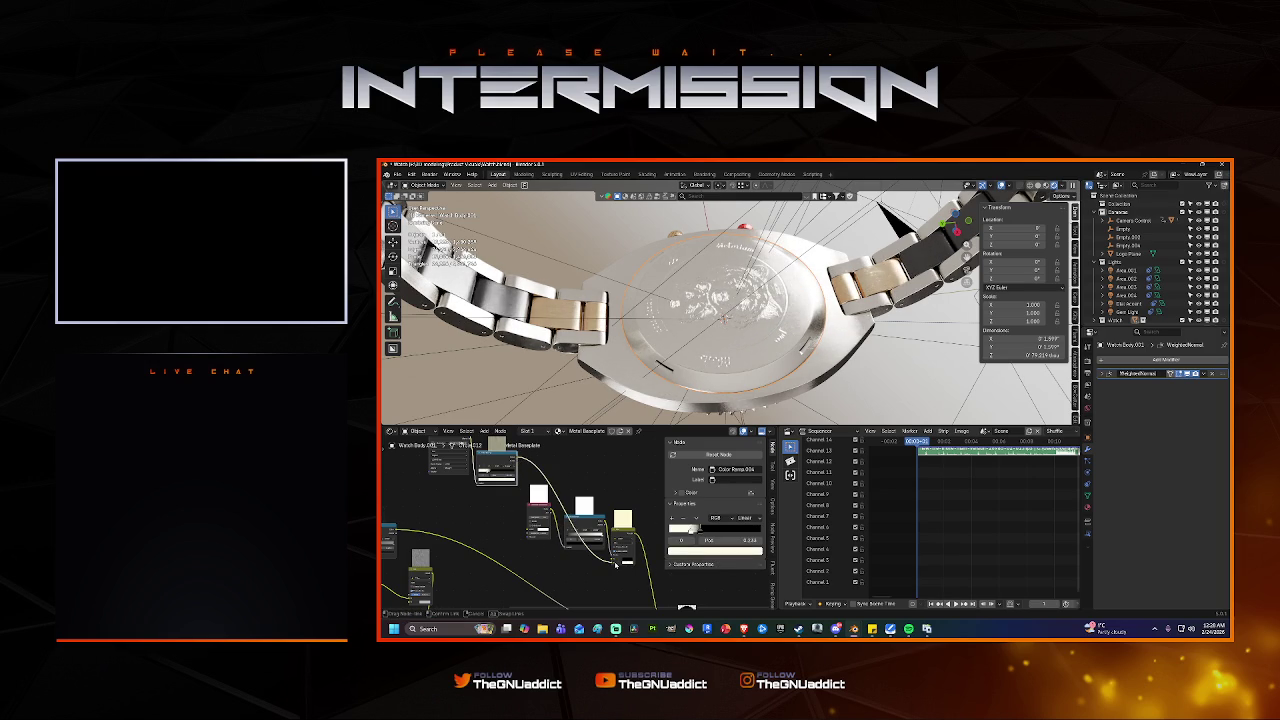
pyautogui.moveTo(700, 330)
pyautogui.mouseDown(button='middle')
pyautogui.moveTo(737, 365)
pyautogui.moveTo(668, 337)
pyautogui.moveTo(794, 336)
pyautogui.moveTo(525, 487)
pyautogui.mouseUp(button='middle')
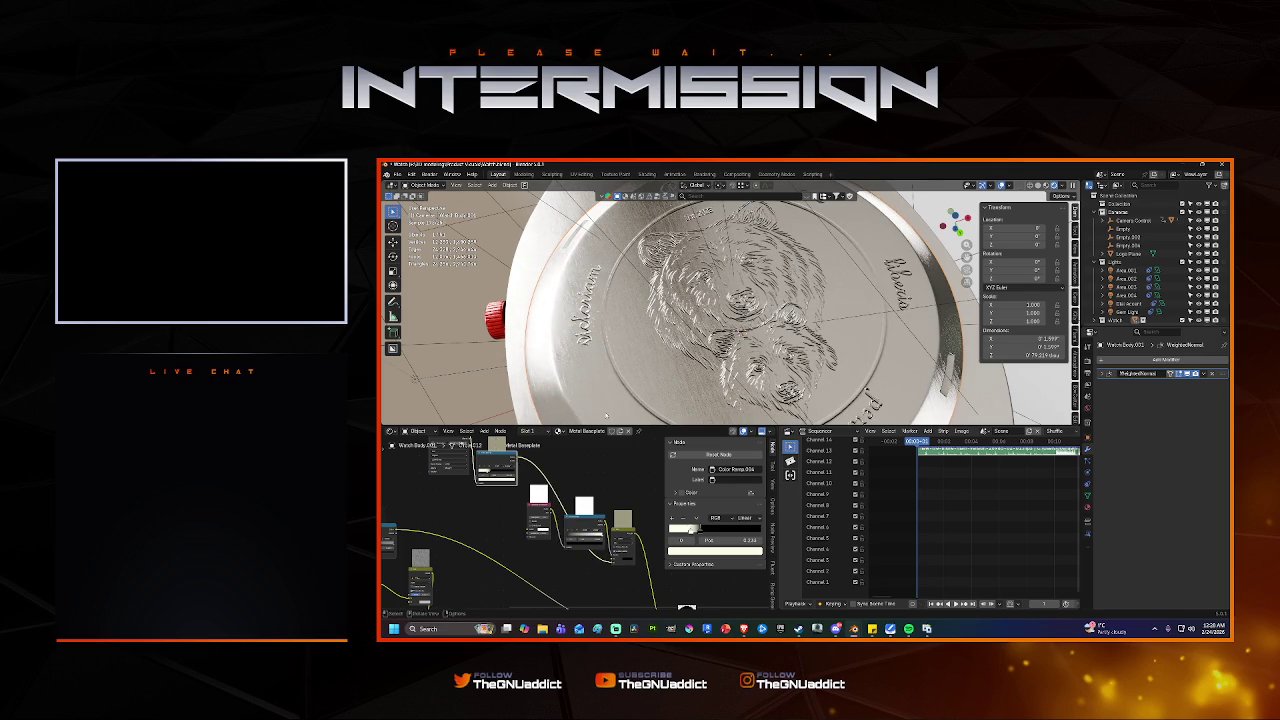
pyautogui.moveTo(738, 381)
pyautogui.mouseDown(button='middle')
pyautogui.moveTo(760, 330)
pyautogui.moveTo(729, 345)
pyautogui.moveTo(733, 372)
pyautogui.moveTo(713, 338)
pyautogui.moveTo(690, 355)
pyautogui.moveTo(723, 408)
pyautogui.moveTo(720, 343)
pyautogui.moveTo(724, 380)
pyautogui.mouseUp(button='middle')
pyautogui.press('KP_0')
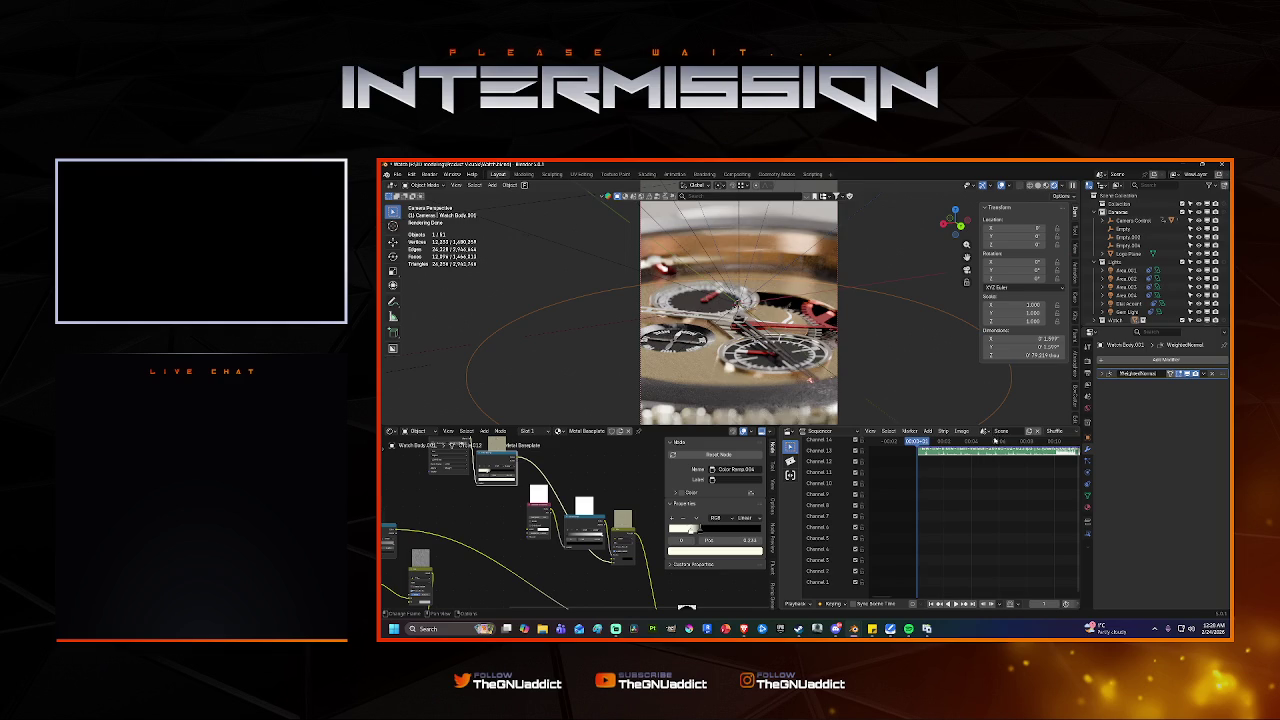
# Scrub the timeline to preview the camera move, return to the start frame, and save Watch.blend.
pyautogui.click(1013, 442)
pyautogui.moveTo(1014, 441); pyautogui.dragTo(1000, 441)
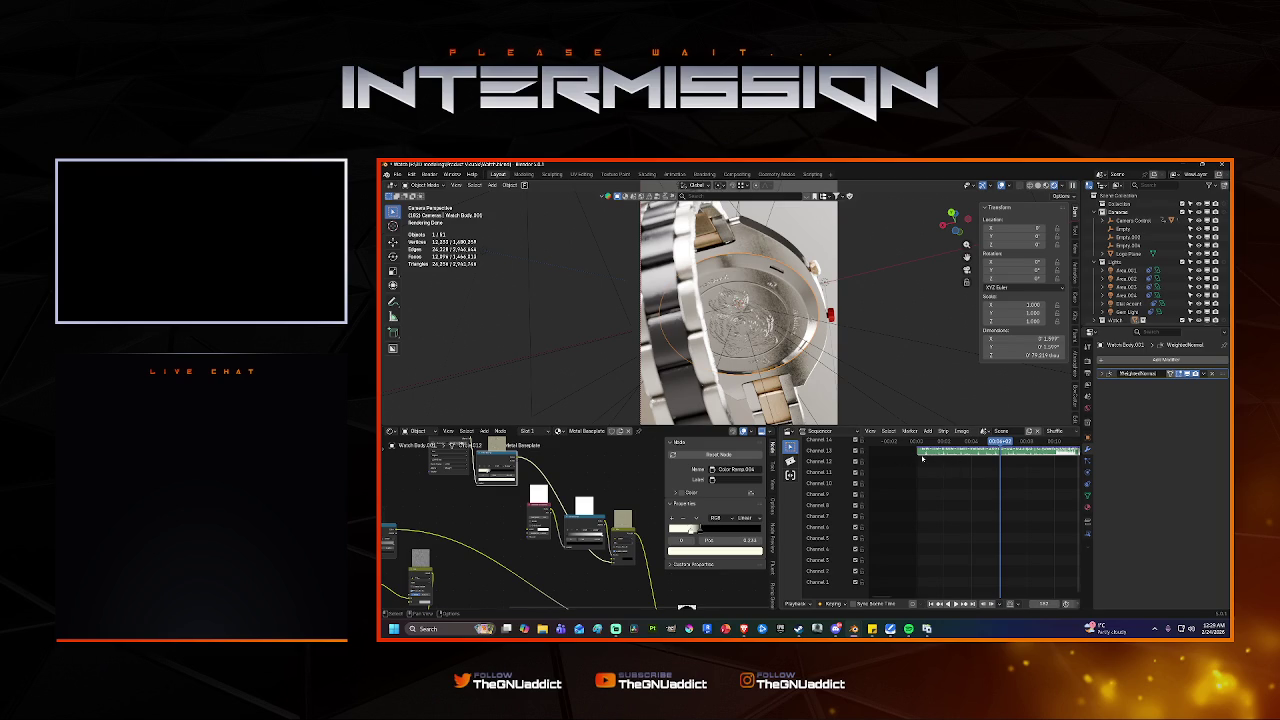
pyautogui.moveTo(957, 440); pyautogui.dragTo(915, 441)
pyautogui.hotkey('ctrl', 's')
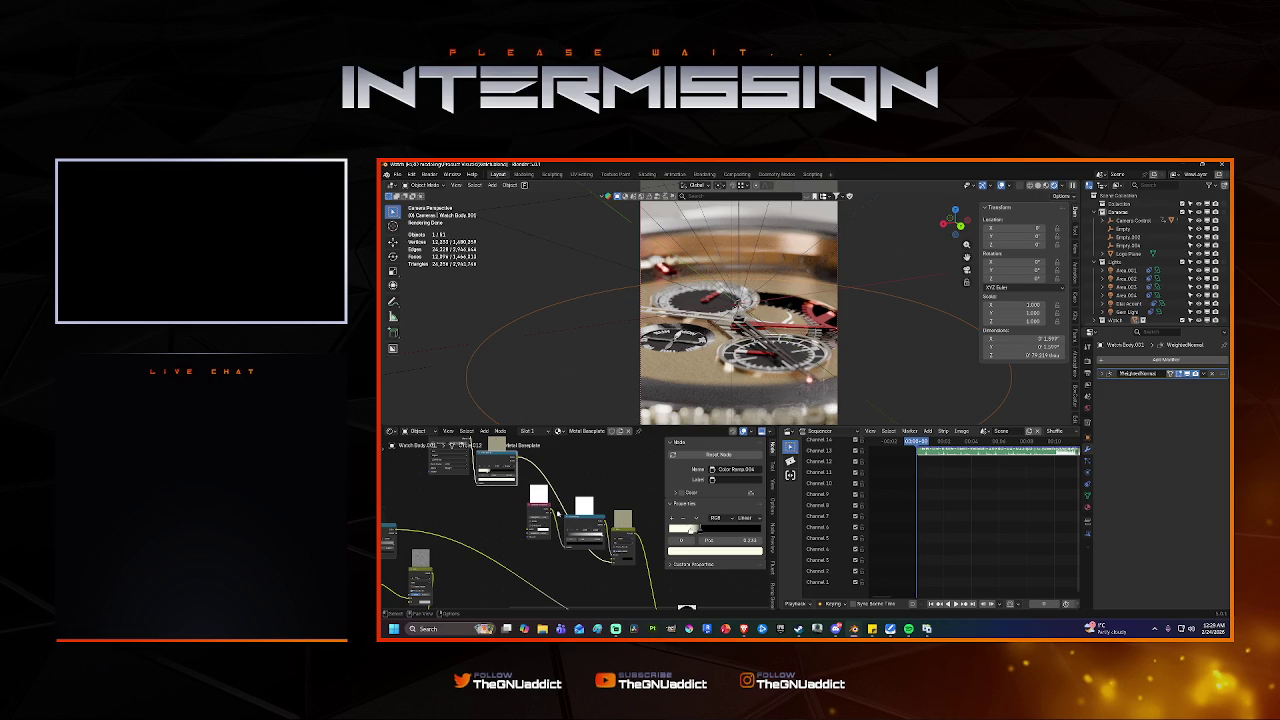
pyautogui.scroll(-2, 576, 532)
pyautogui.scroll(3, 576, 520)
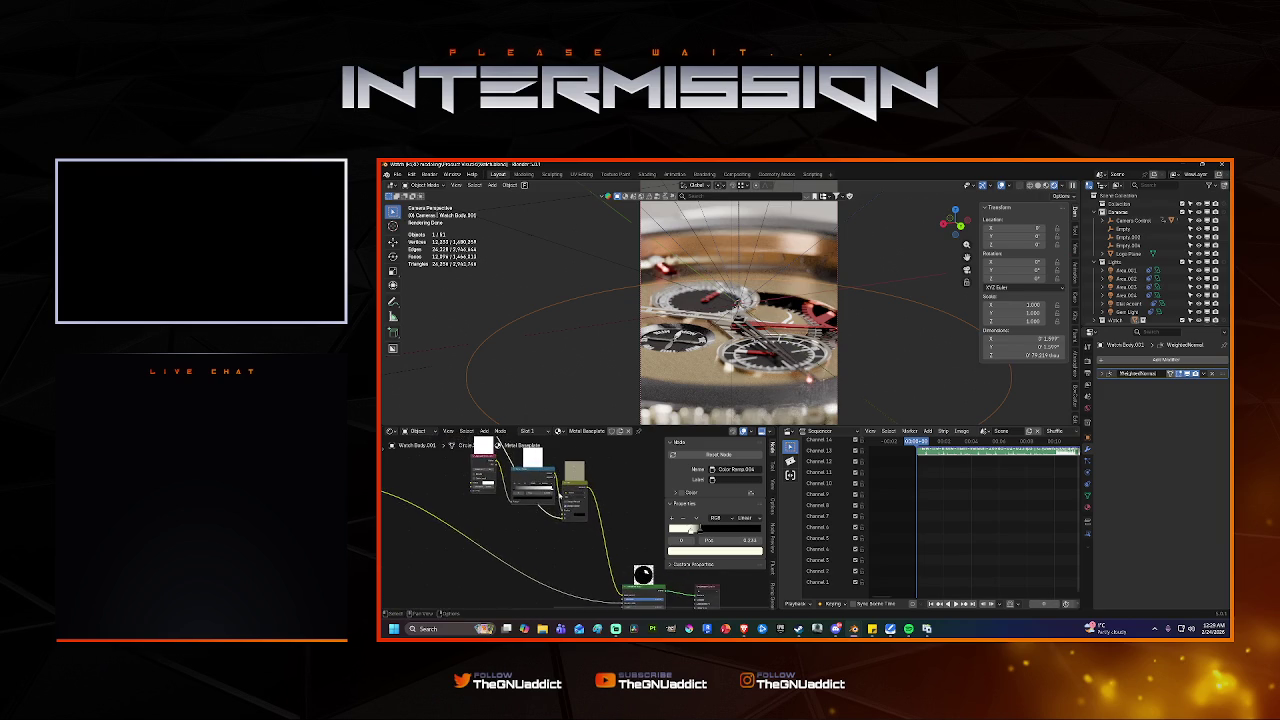
pyautogui.moveTo(584, 529); pyautogui.dragTo(556, 504, button='middle')
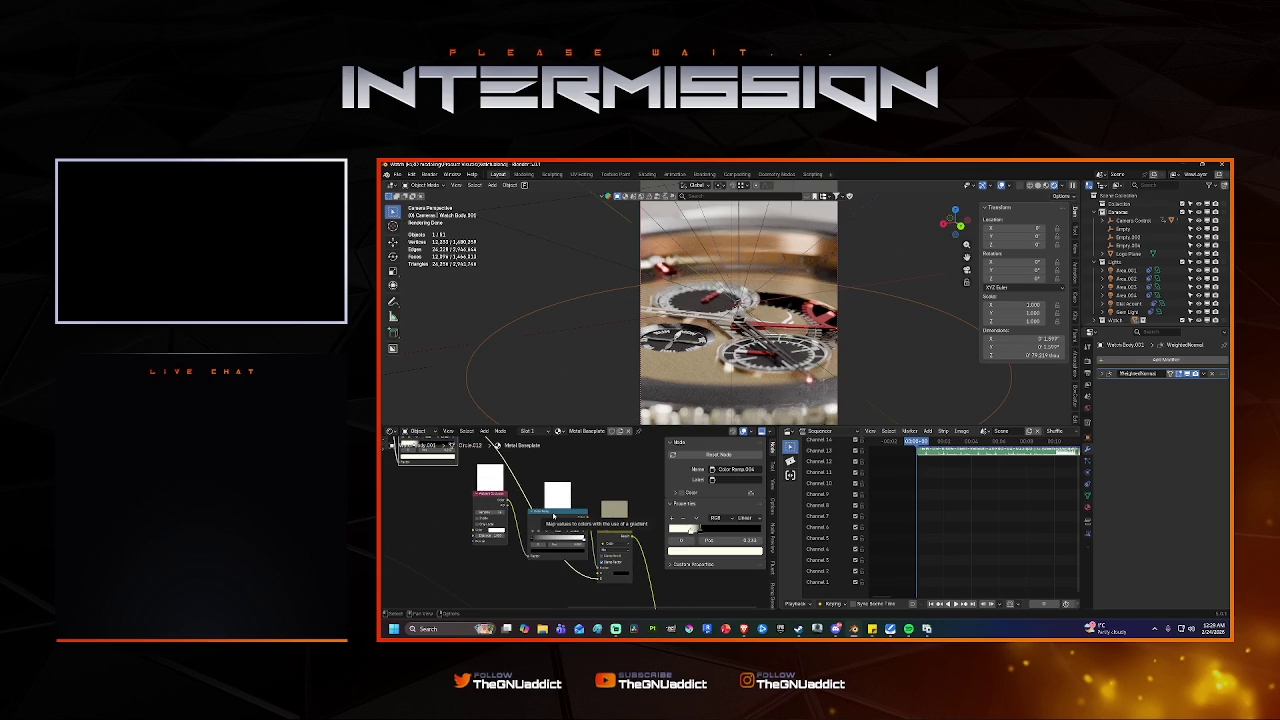
pyautogui.scroll(-3, 553, 515)
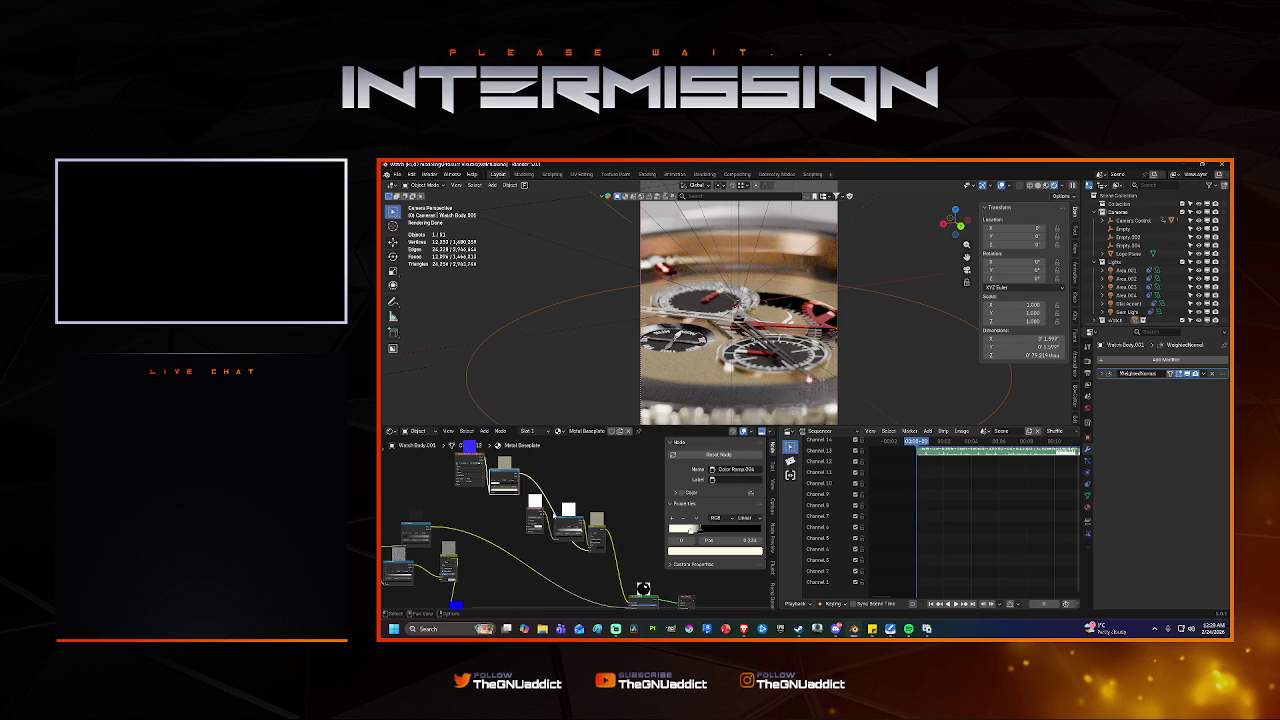
pyautogui.moveTo(643, 588); pyautogui.dragTo(650, 575, button='middle')
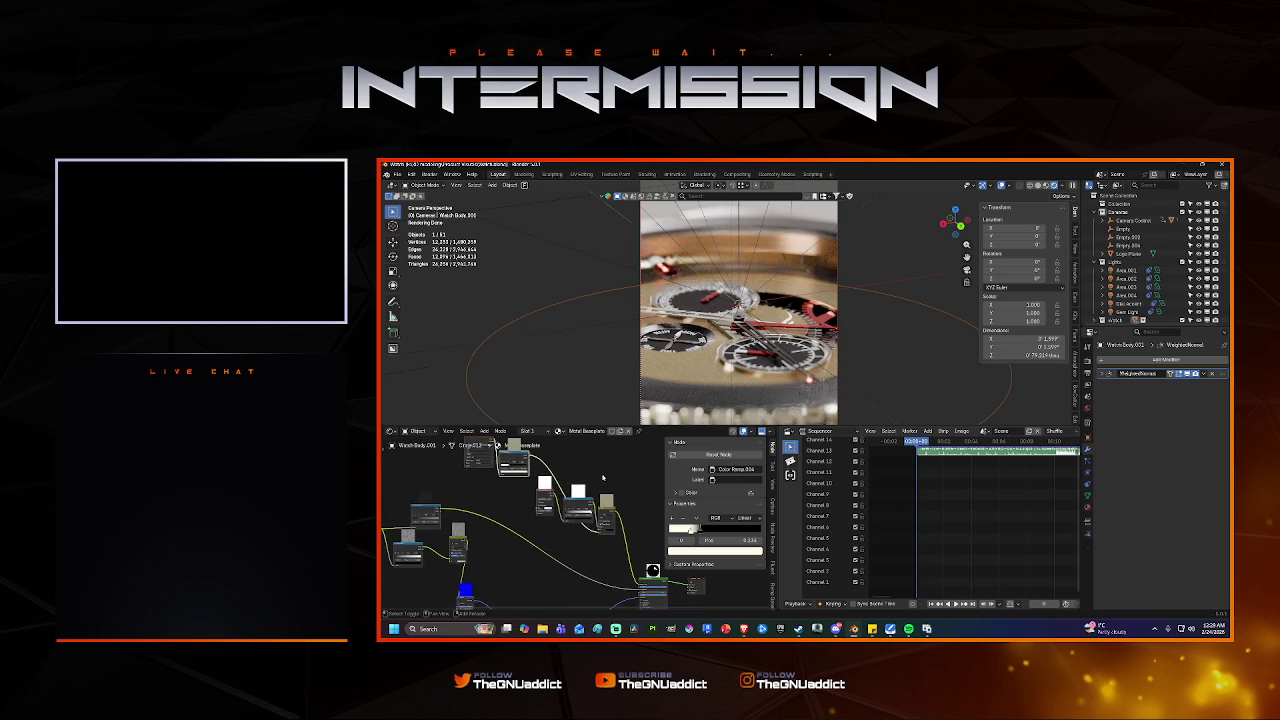
pyautogui.scroll(2, 565, 532)
pyautogui.scroll(1, 565, 532)
pyautogui.scroll(1, 568, 528)
pyautogui.scroll(2, 571, 524)
pyautogui.scroll(2, 575, 519)
pyautogui.scroll(-2, 575, 519)
pyautogui.scroll(-1, 578, 514)
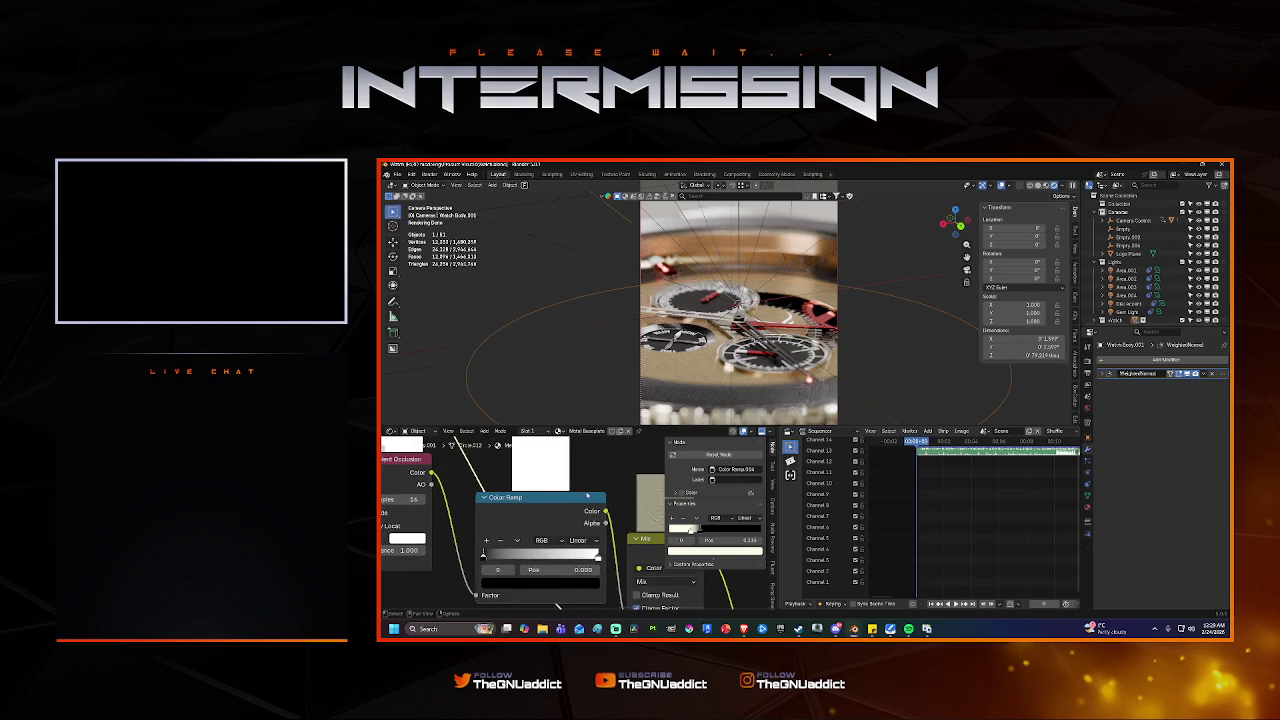
pyautogui.scroll(-1, 582, 507)
pyautogui.scroll(-1, 586, 500)
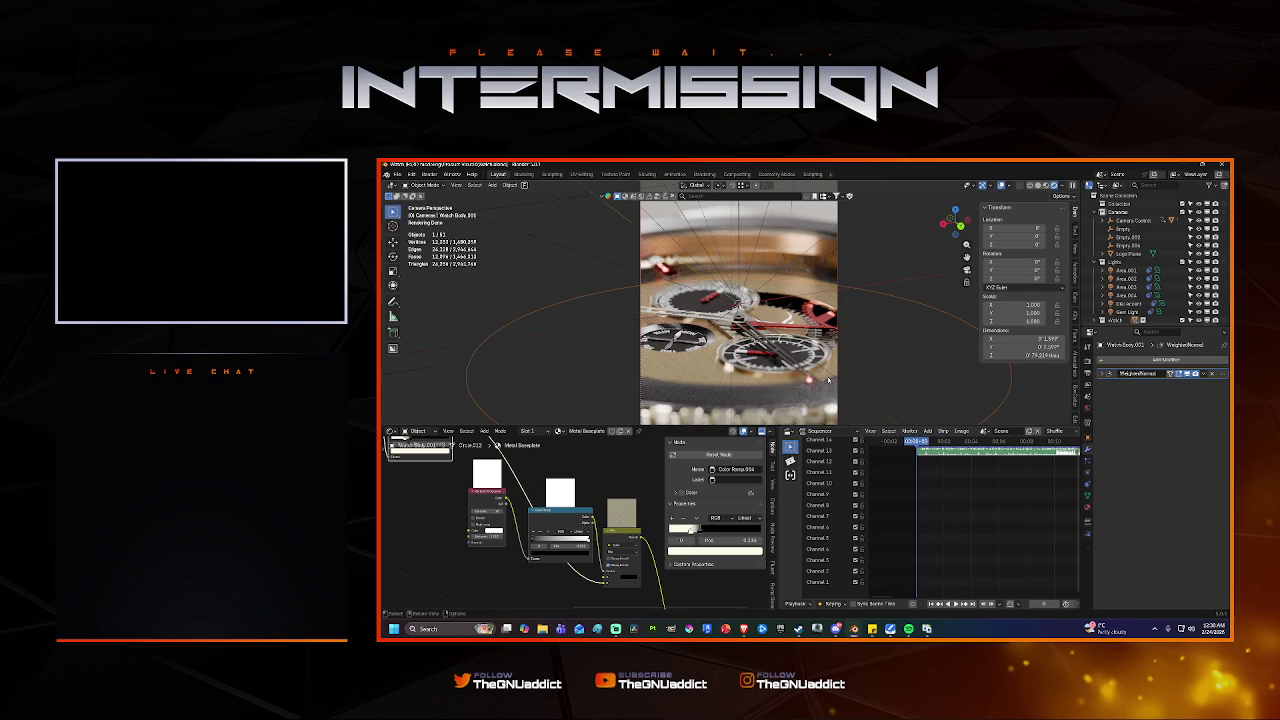
pyautogui.moveTo(828, 380)
pyautogui.mouseDown(button='middle')
pyautogui.moveTo(790, 333)
pyautogui.moveTo(810, 300)
pyautogui.mouseUp(button='middle')
pyautogui.press('g')
pyautogui.press('z')
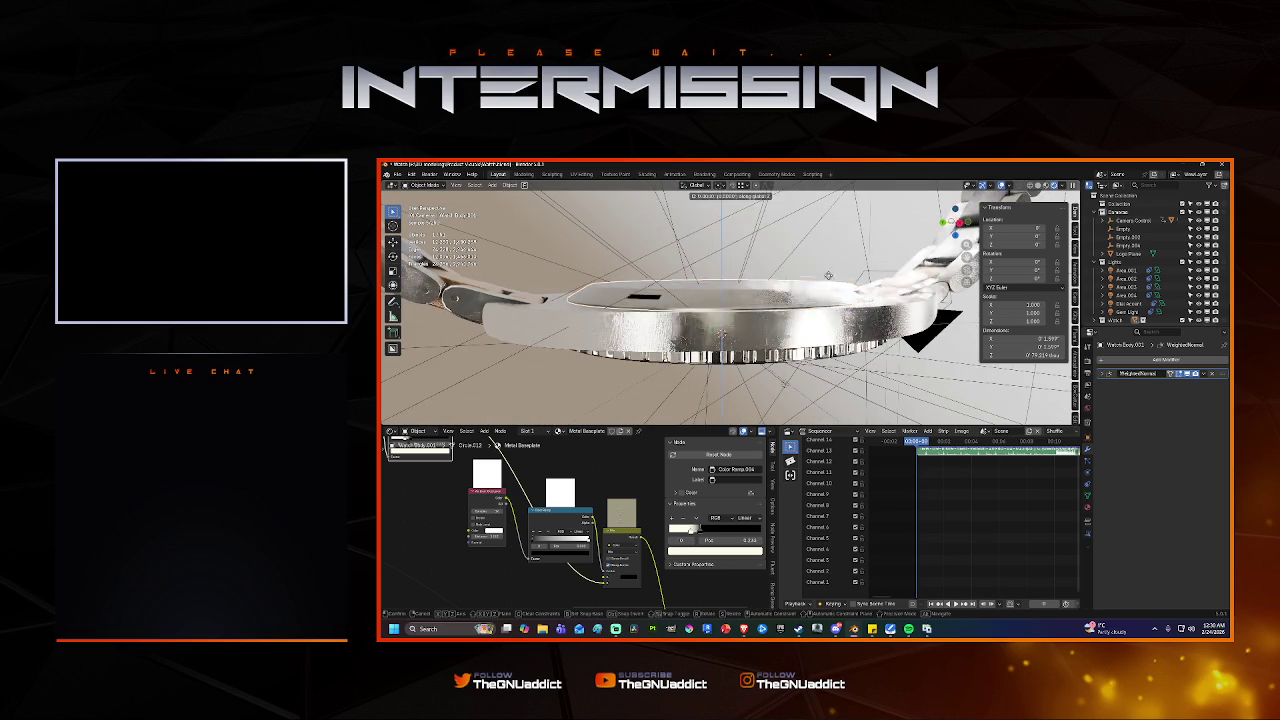
pyautogui.click(800, 257)
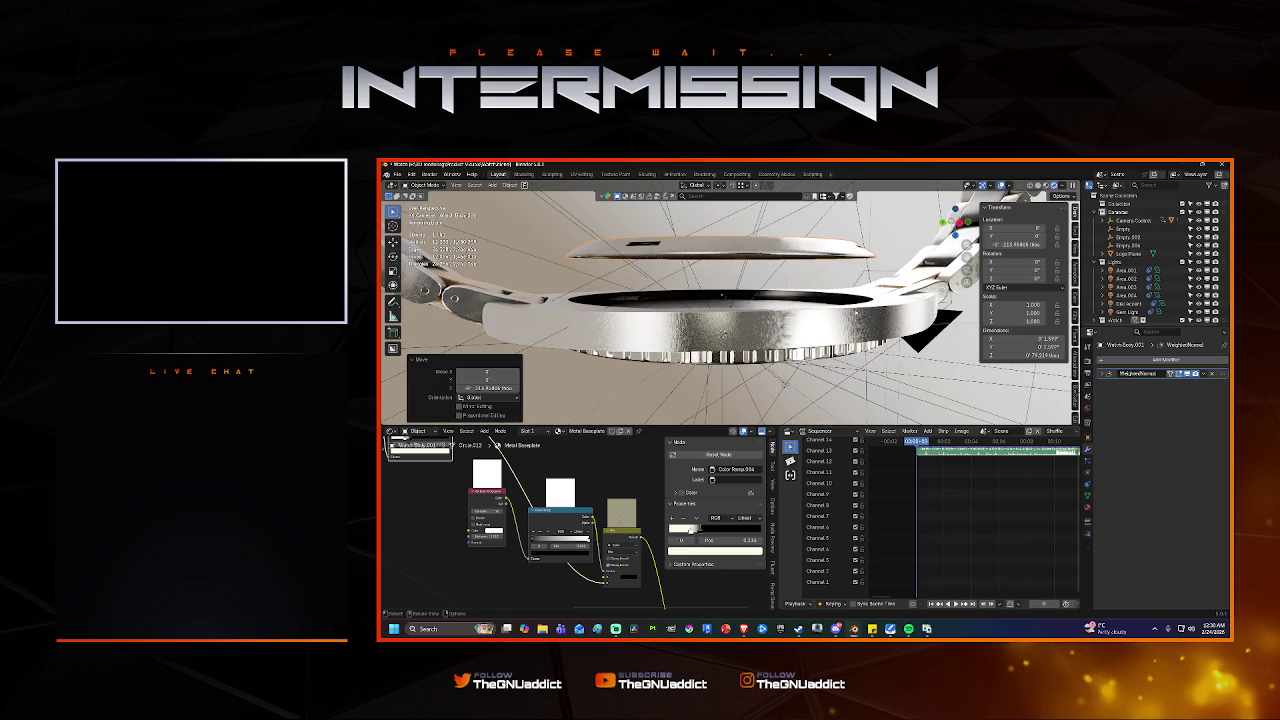
pyautogui.moveTo(770, 362); pyautogui.dragTo(858, 345, button='middle')
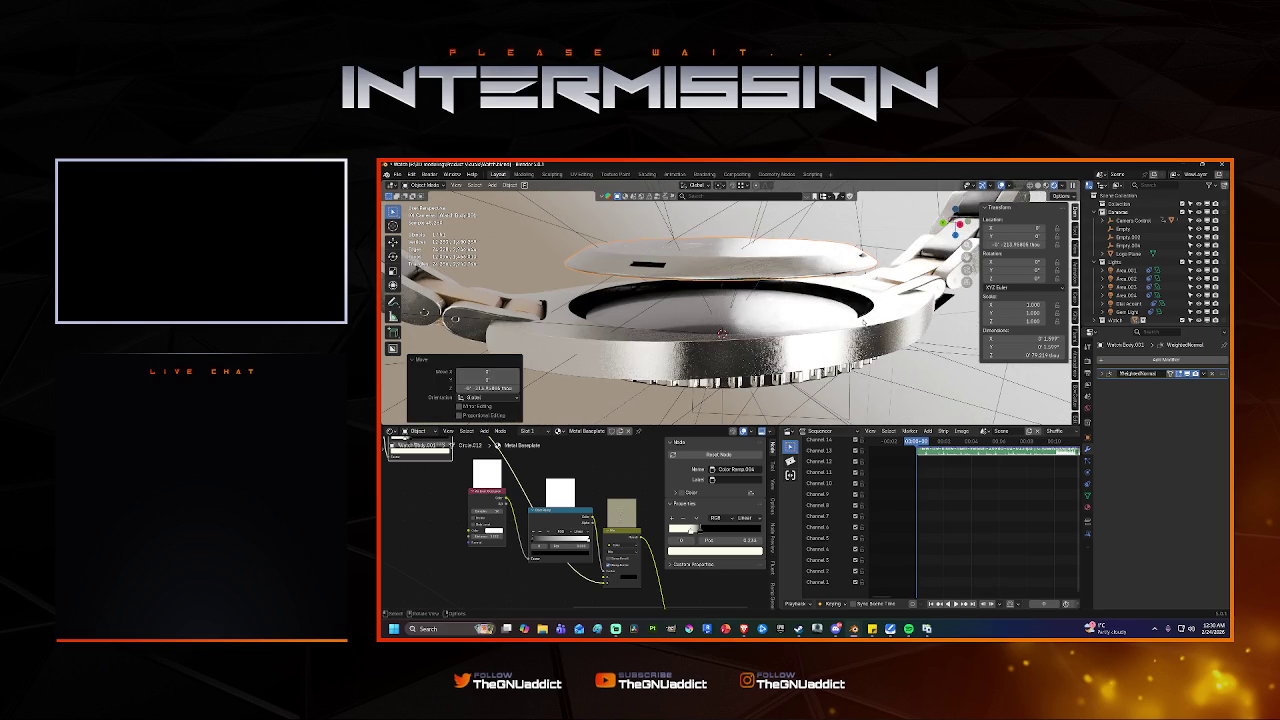
pyautogui.hotkey('ctrl', 'z')
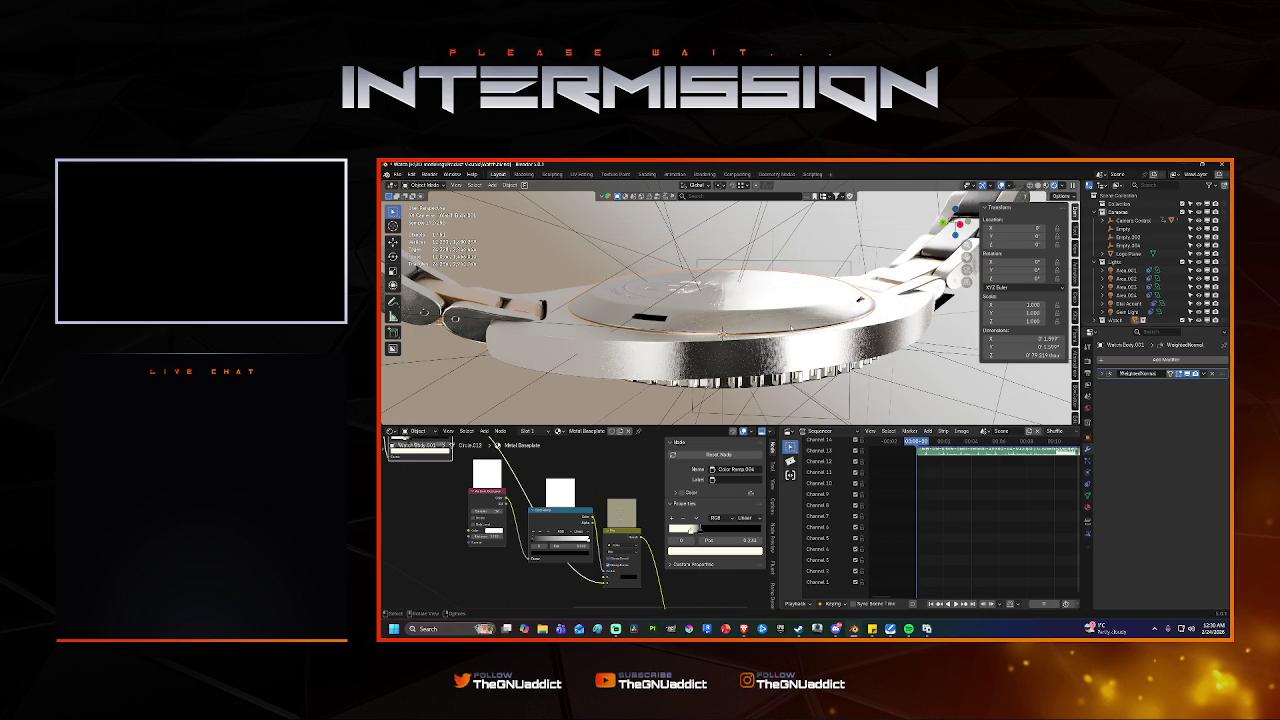
pyautogui.moveTo(828, 281)
pyautogui.mouseDown(button='middle')
pyautogui.moveTo(817, 360)
pyautogui.moveTo(777, 342)
pyautogui.mouseUp(button='middle')
pyautogui.press('KP_0')
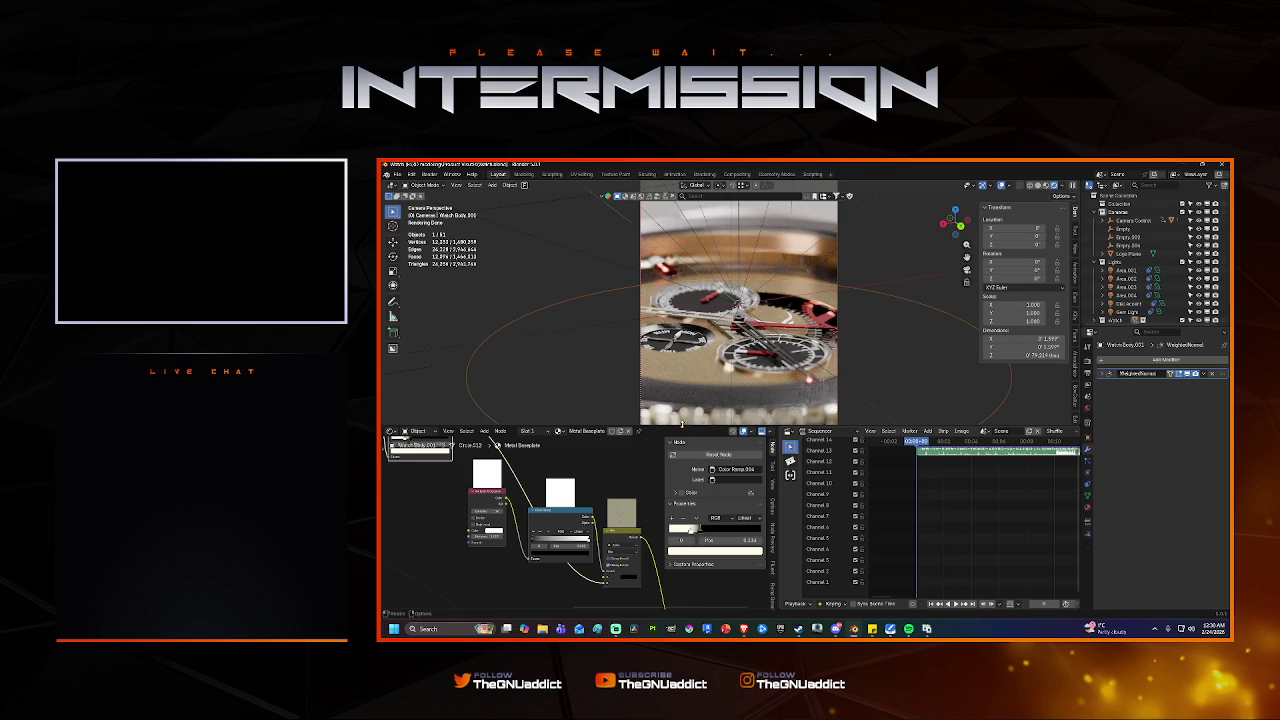
# Give the node editor more room and pan through the node tree.
pyautogui.moveTo(681, 426)
pyautogui.mouseDown()
pyautogui.moveTo(681, 395)
pyautogui.moveTo(683, 406)
pyautogui.mouseUp()
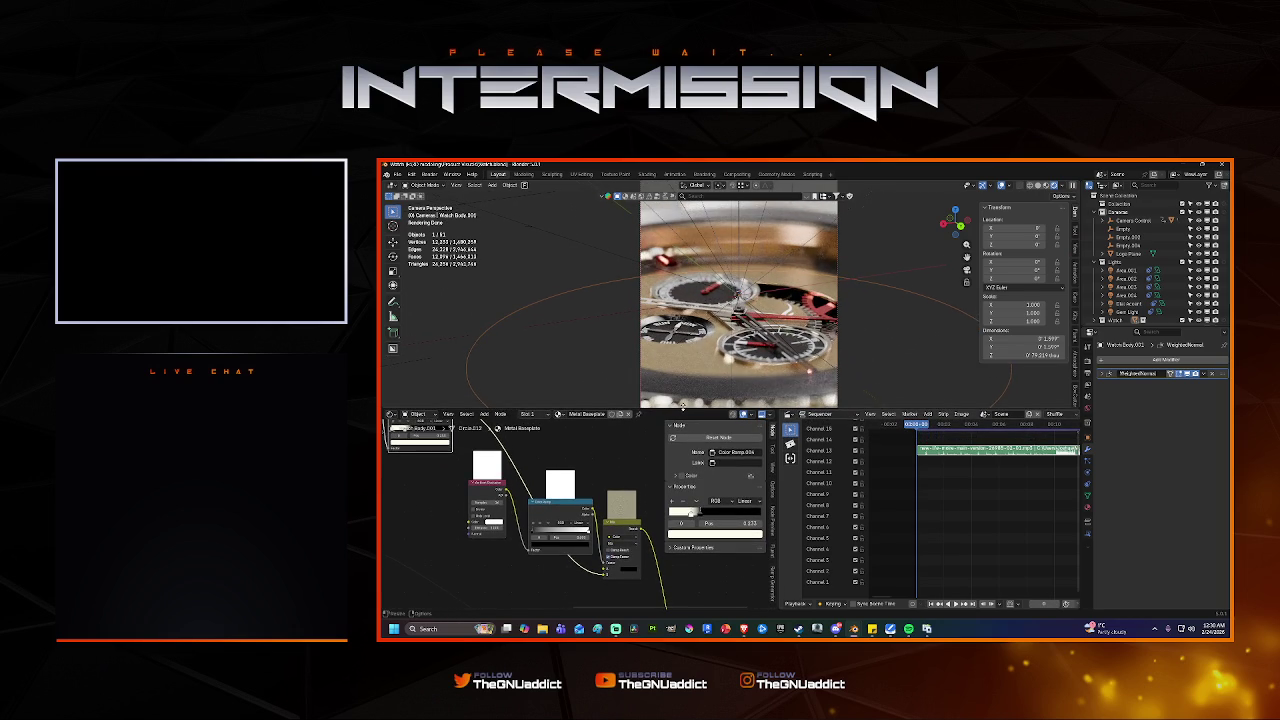
pyautogui.scroll(-2, 598, 463)
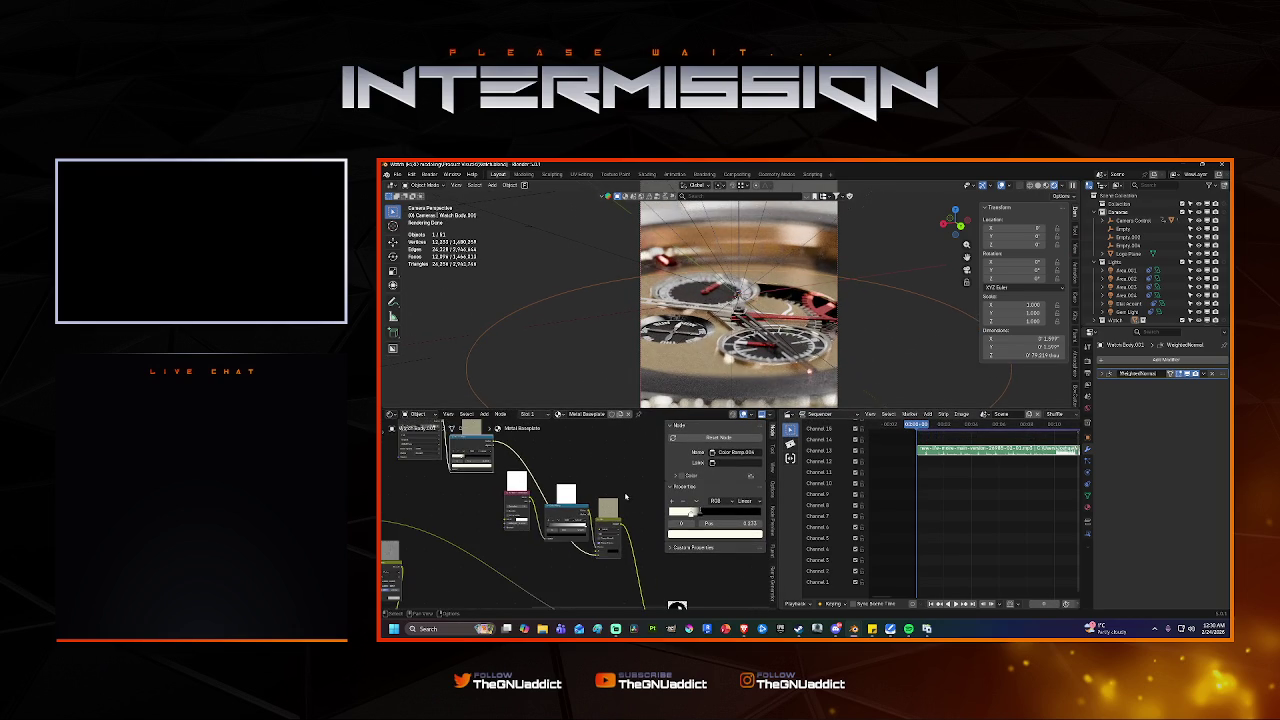
pyautogui.scroll(-2, 627, 497)
pyautogui.scroll(-3, 580, 540)
pyautogui.moveTo(563, 562); pyautogui.dragTo(591, 486, button='middle')
pyautogui.scroll(2, 591, 486)
pyautogui.scroll(2, 591, 486)
pyautogui.moveTo(560, 480)
pyautogui.mouseDown(button='middle')
pyautogui.moveTo(573, 515)
pyautogui.moveTo(466, 514)
pyautogui.mouseUp(button='middle')
pyautogui.scroll(2, 495, 509)
pyautogui.scroll(1, 470, 506)
pyautogui.moveTo(447, 520); pyautogui.dragTo(492, 506, button='middle')
# Centre the view on the Principled BSDF node and enlarge the 3D viewport.
pyautogui.scroll(-2, 492, 506)
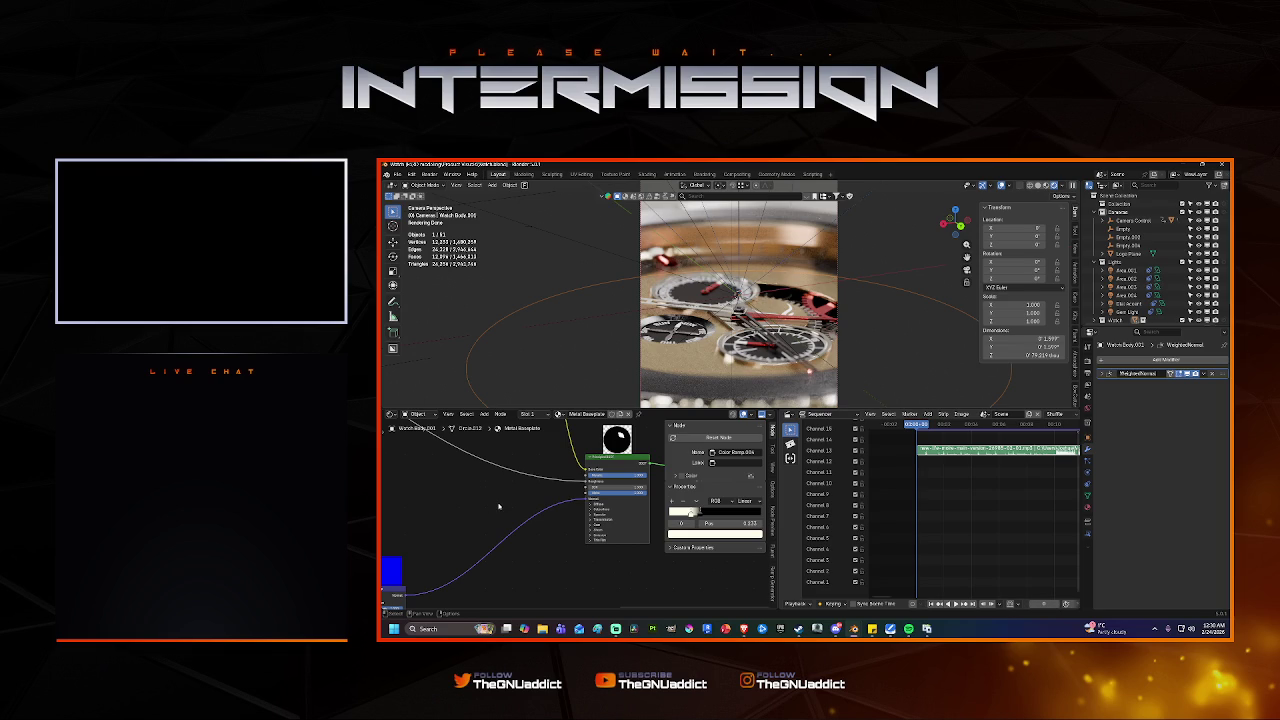
pyautogui.moveTo(567, 519); pyautogui.dragTo(511, 514, button='middle')
pyautogui.scroll(1, 497, 516)
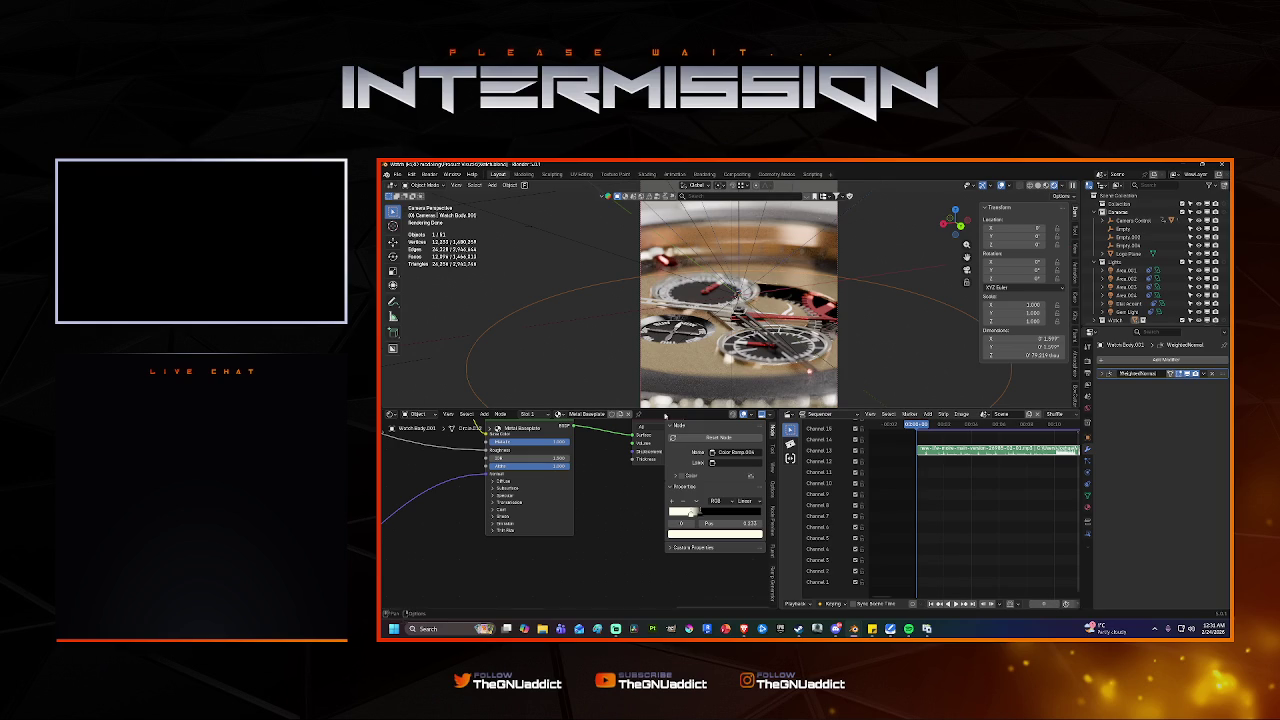
pyautogui.moveTo(670, 409); pyautogui.dragTo(662, 527)
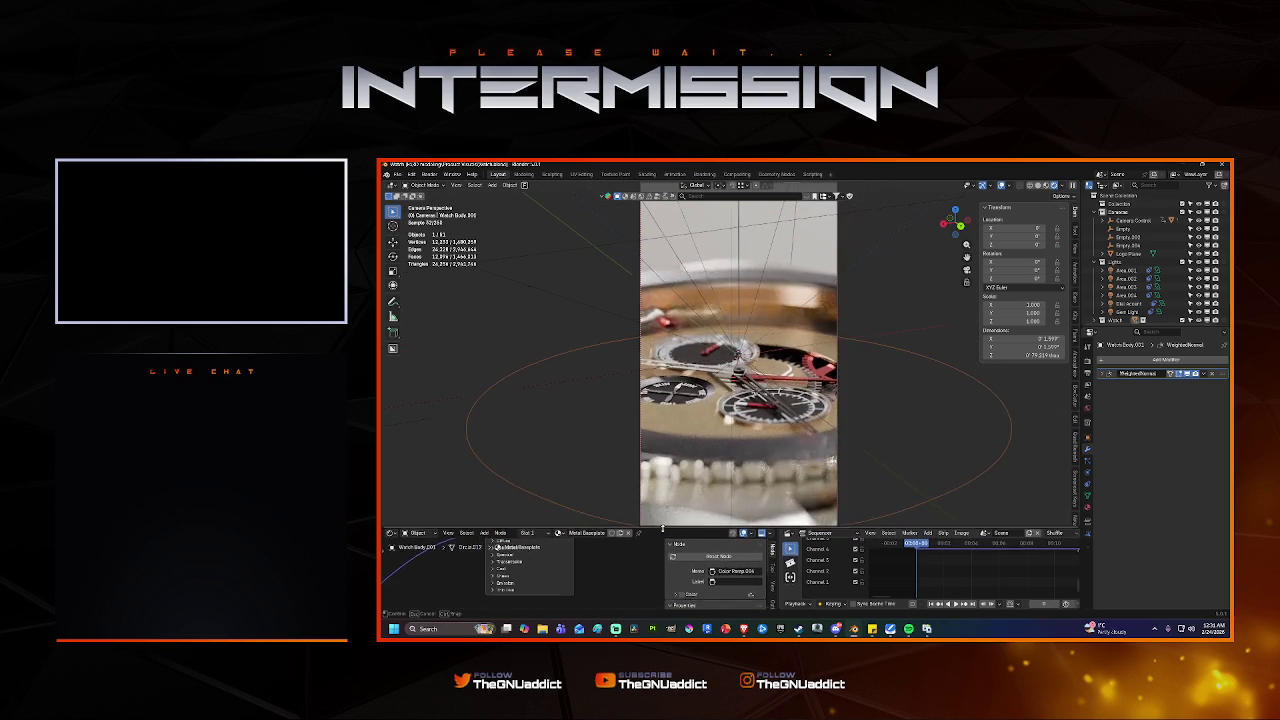
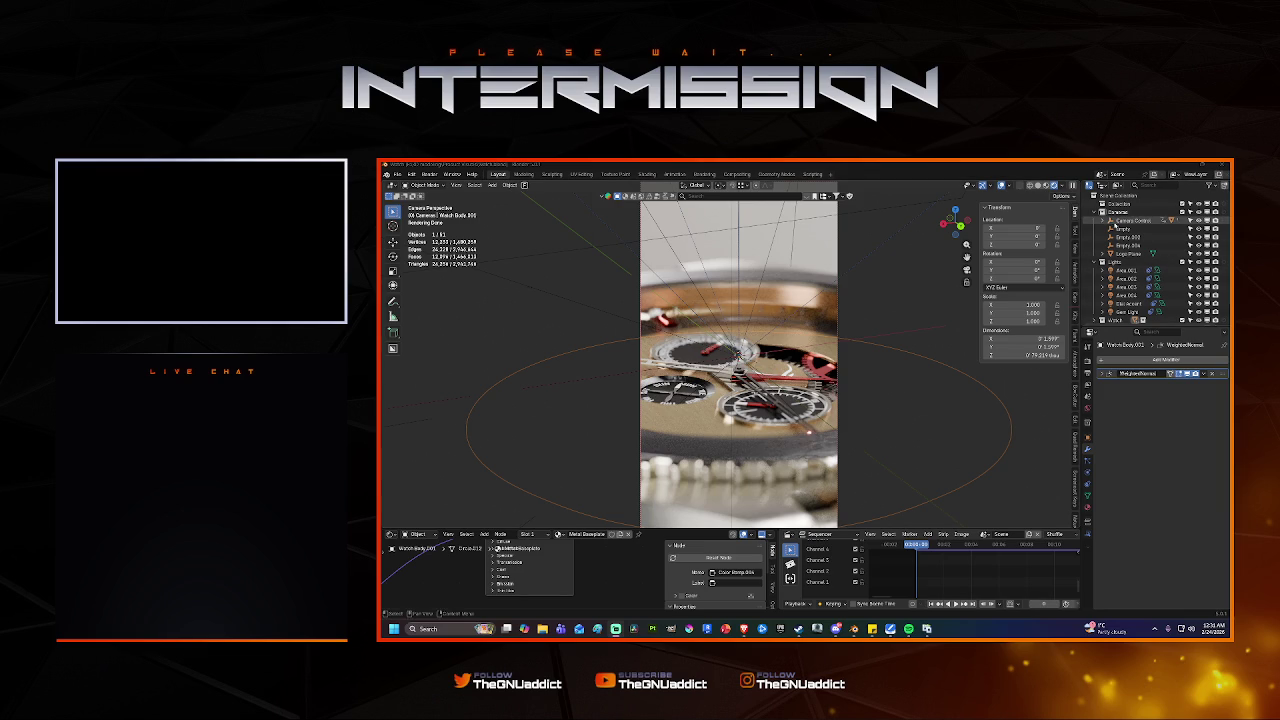
# Set the output Resolution % to 125 and save the file.
pyautogui.click(1087, 367)
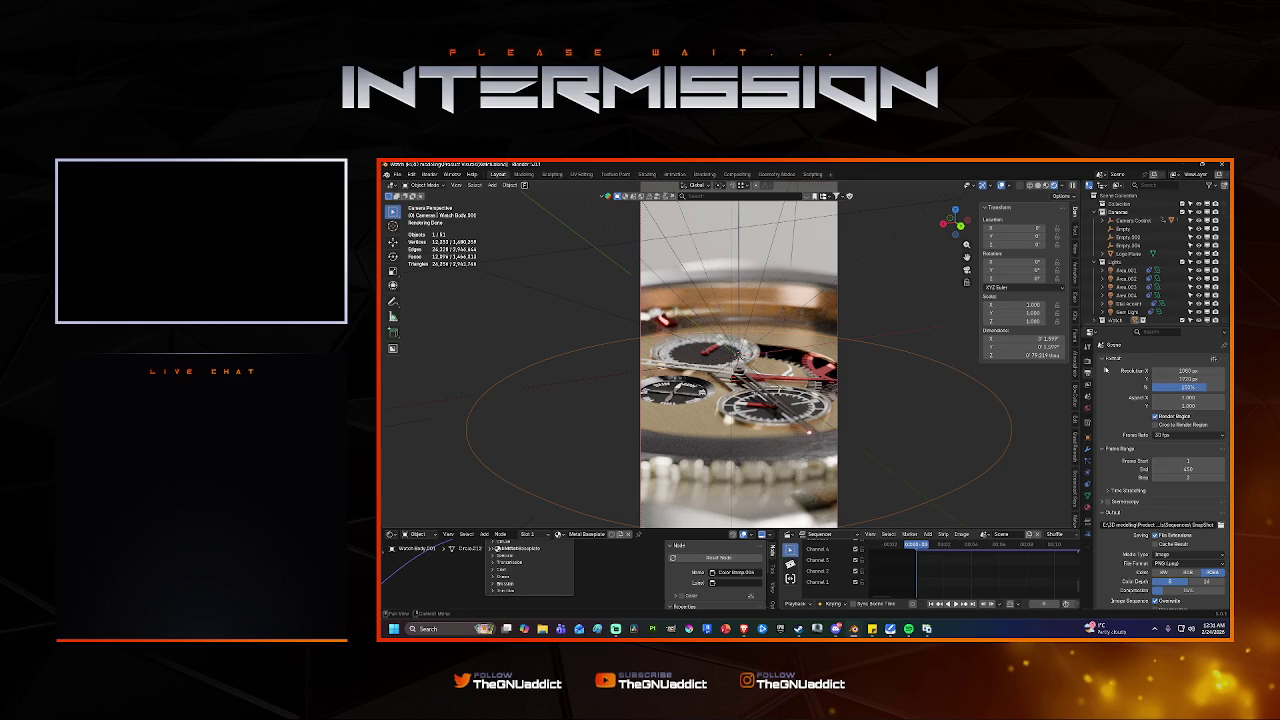
pyautogui.click(1170, 388)
pyautogui.write('125')
pyautogui.press('Return')
pyautogui.hotkey('ctrl', 's')
# Set the final render Max Samples to 1000 and start entering a new noise threshold.
pyautogui.click(1088, 384)
pyautogui.click(1088, 371)
pyautogui.click(1088, 359)
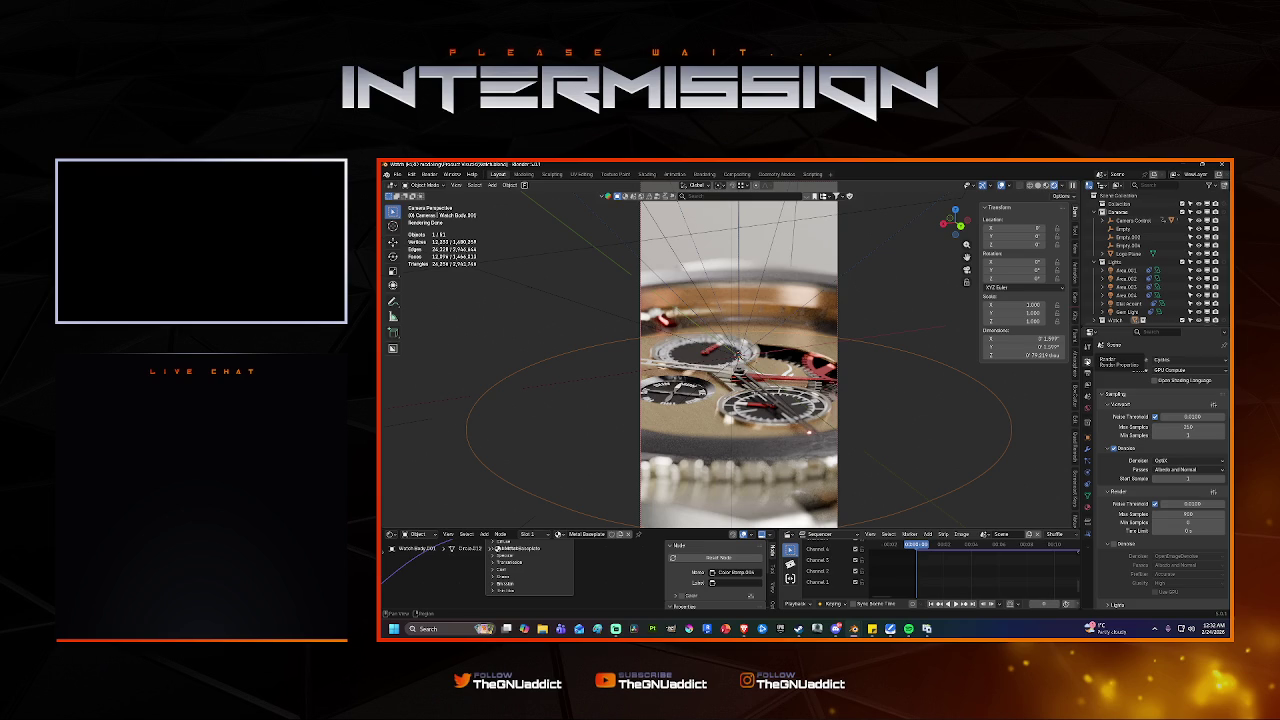
pyautogui.doubleClick(1160, 513)
pyautogui.press('BackSpace')
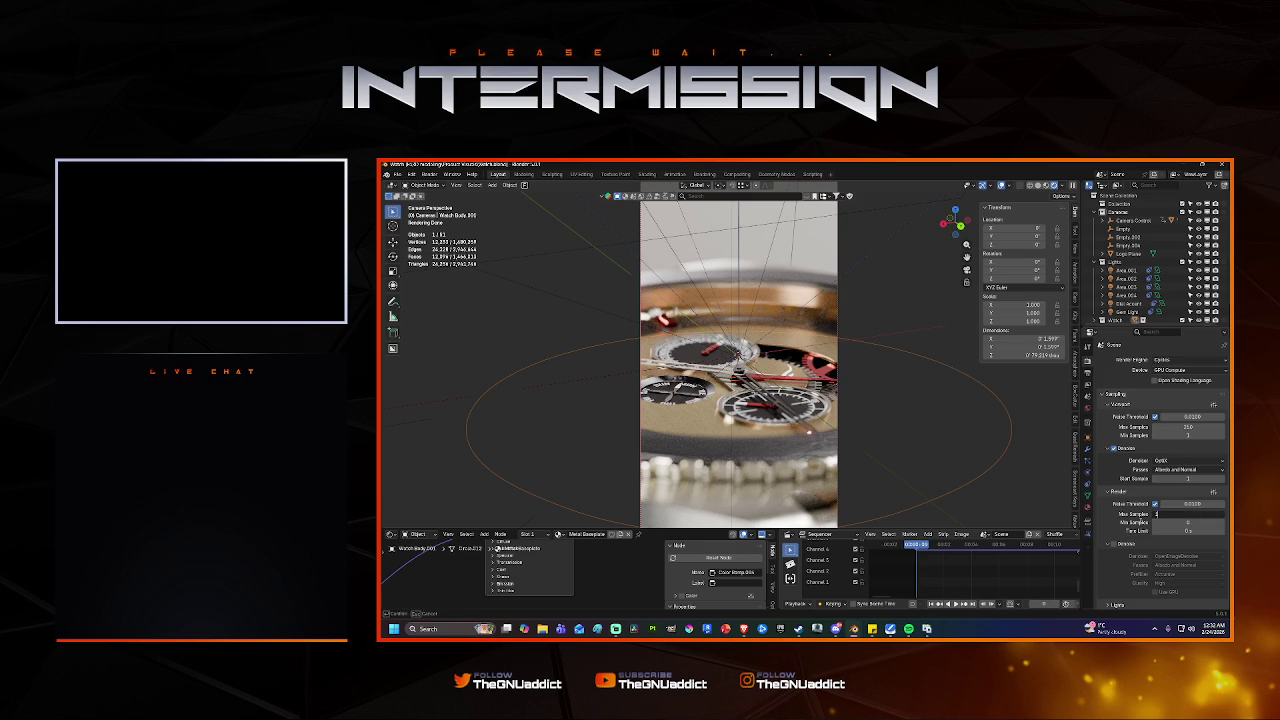
pyautogui.write('1000')
pyautogui.doubleClick(1168, 504)
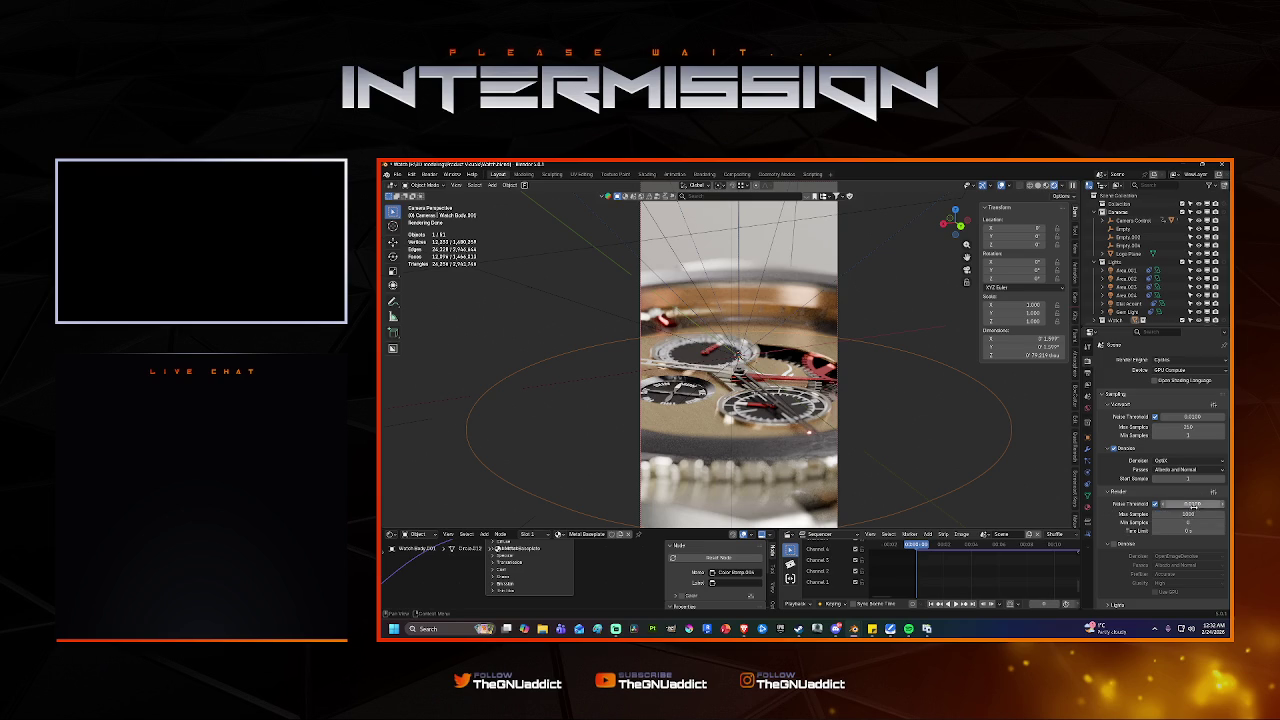
pyautogui.write('0.0')
# Commit the 0.0100 noise threshold, then select Circle.009, Empty and Top Time Face in the outliner.
pyautogui.press('Return')
pyautogui.click(822, 374)
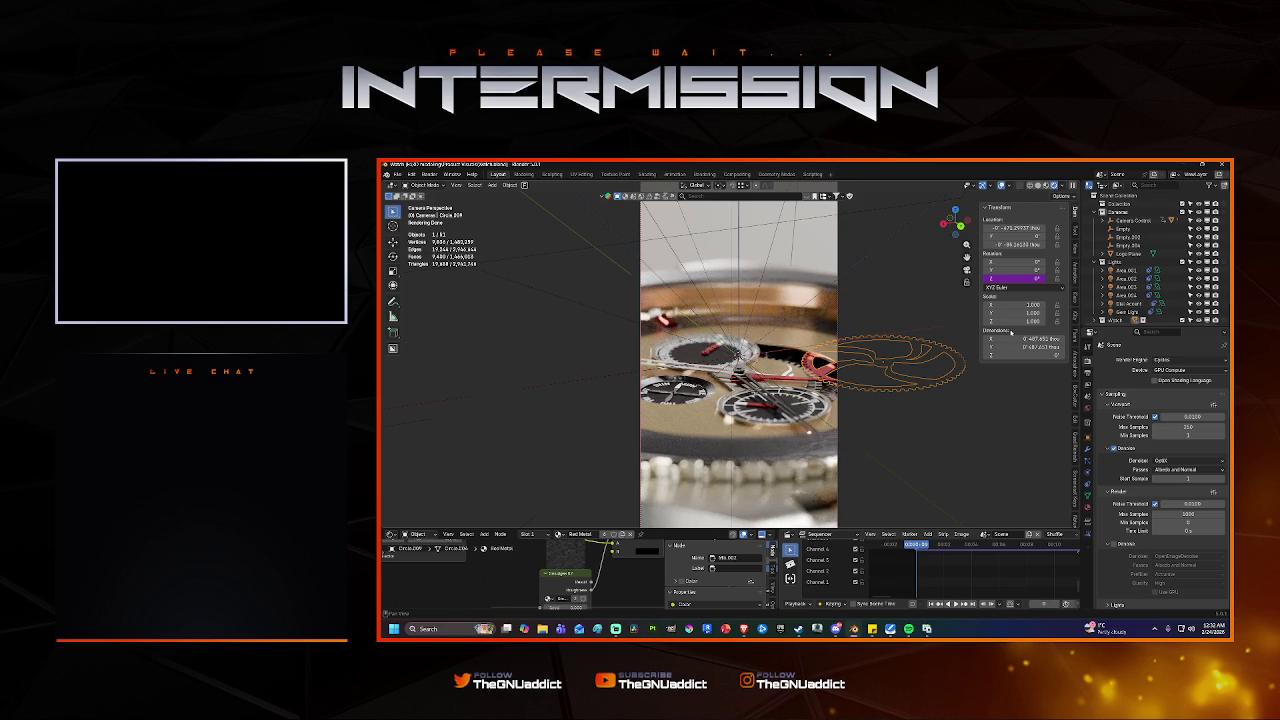
pyautogui.click(1123, 228)
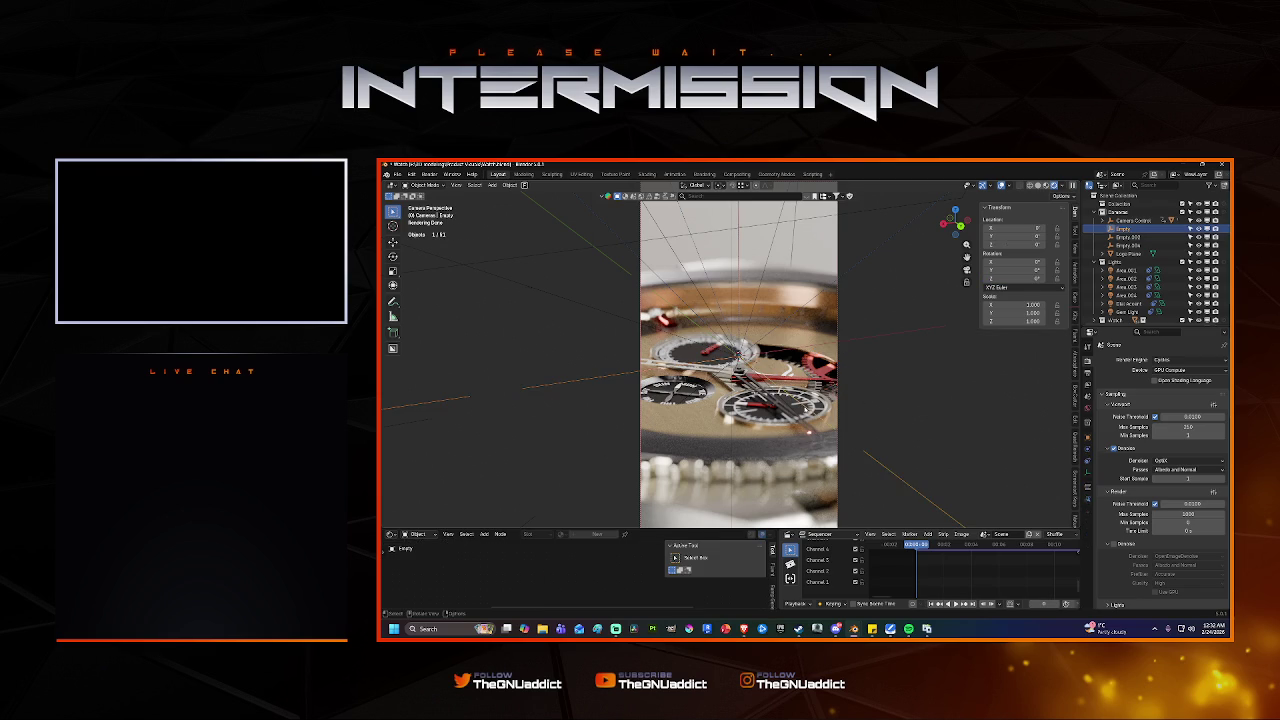
pyautogui.click(806, 406)
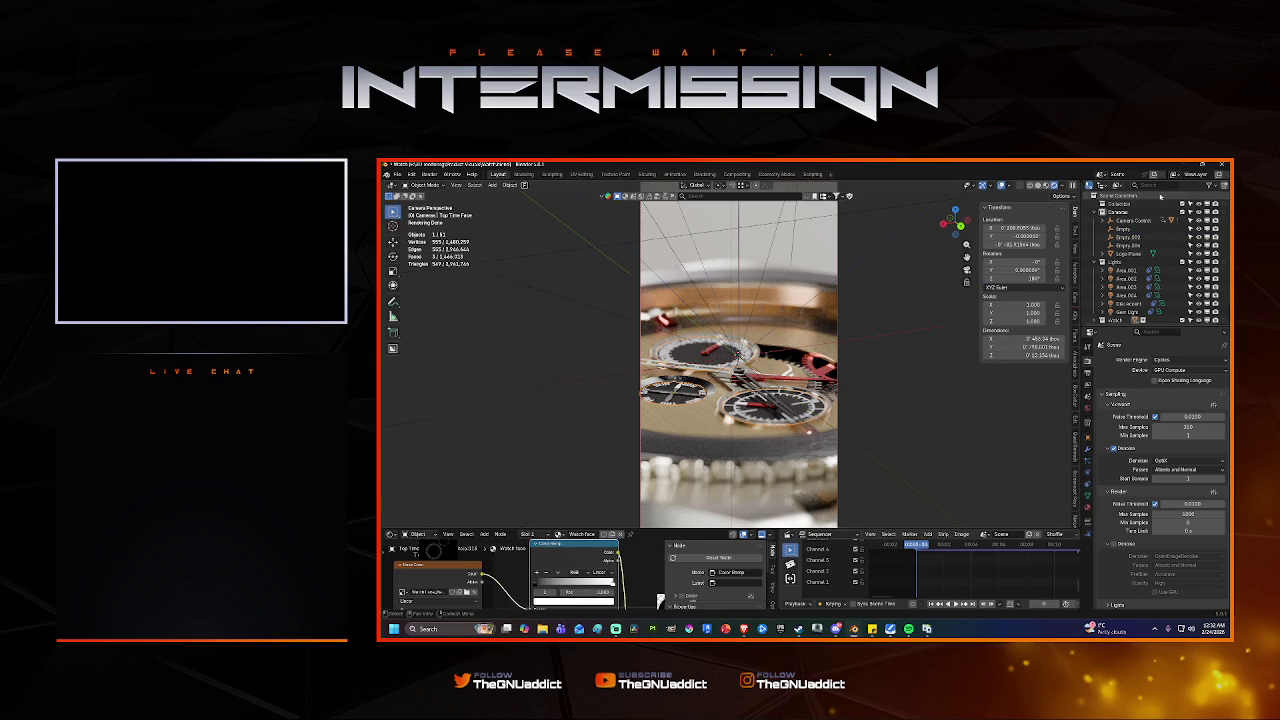
# Enable extra restriction toggle columns in the outliner filter and widen the outliner area.
pyautogui.click(1212, 186)
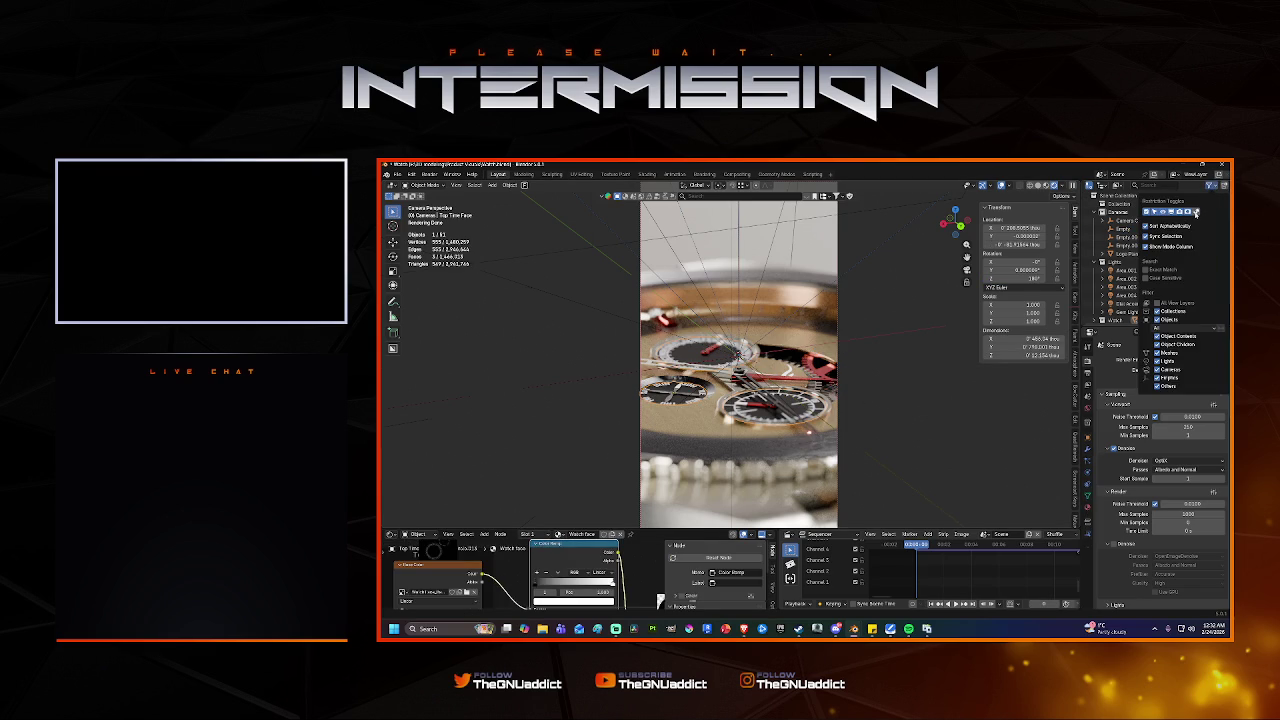
pyautogui.click(1186, 212)
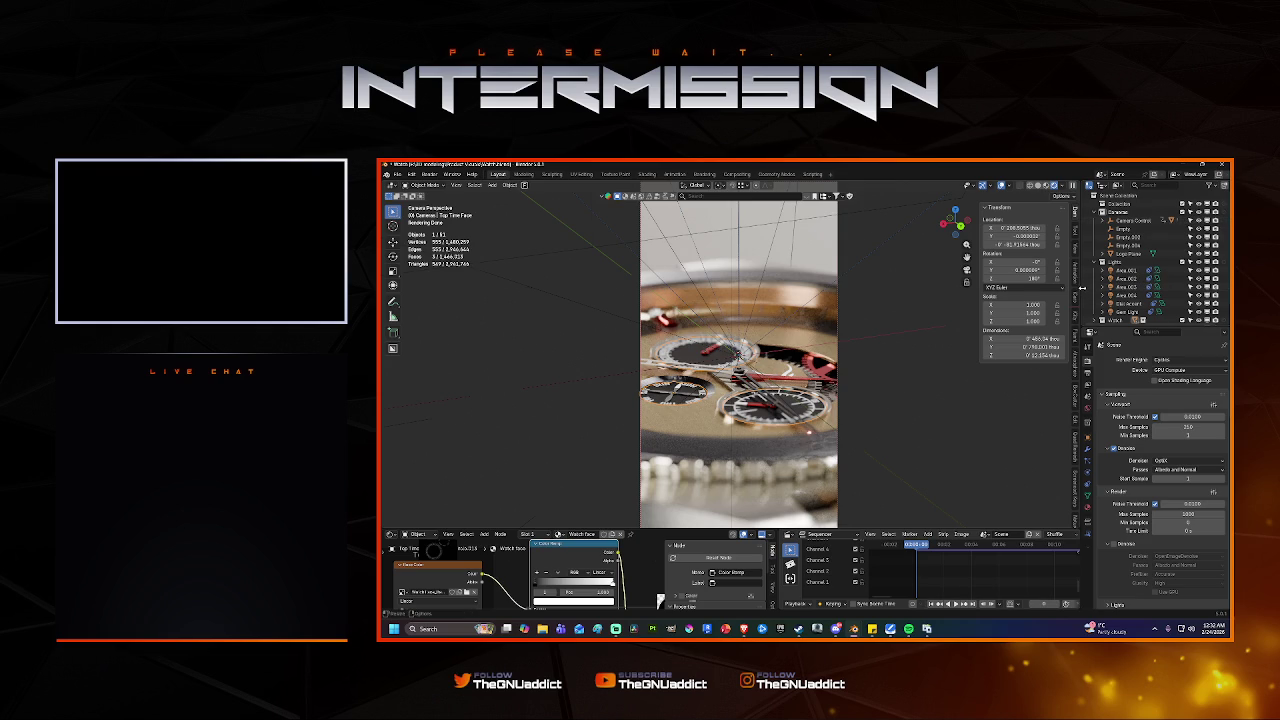
pyautogui.moveTo(1080, 290); pyautogui.dragTo(986, 288)
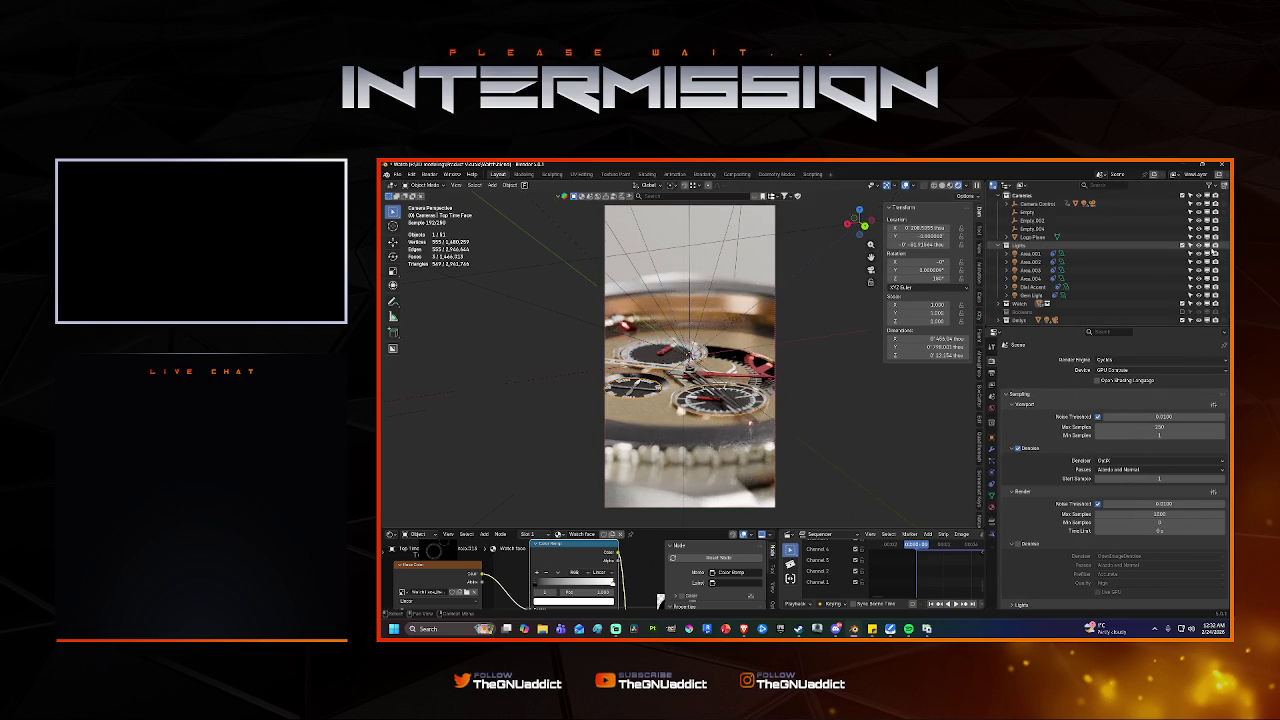
pyautogui.click(1212, 186)
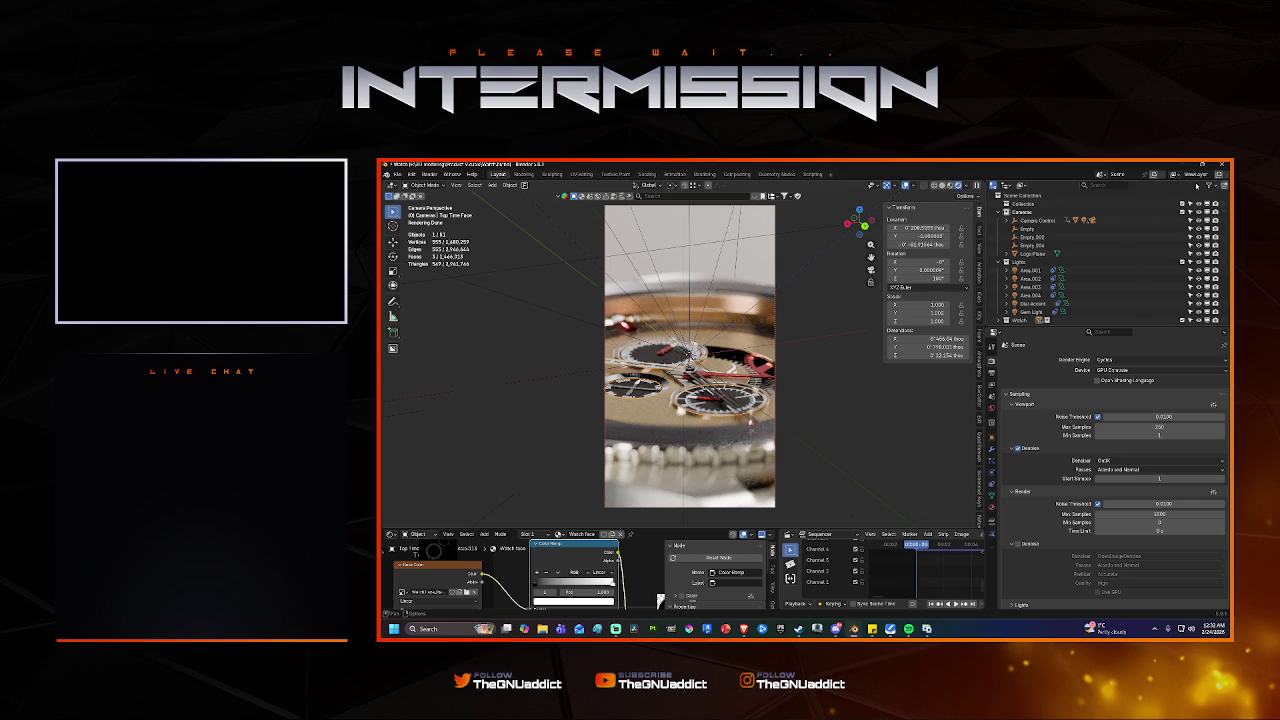
pyautogui.click(1028, 237)
pyautogui.scroll(-1, 1030, 270)
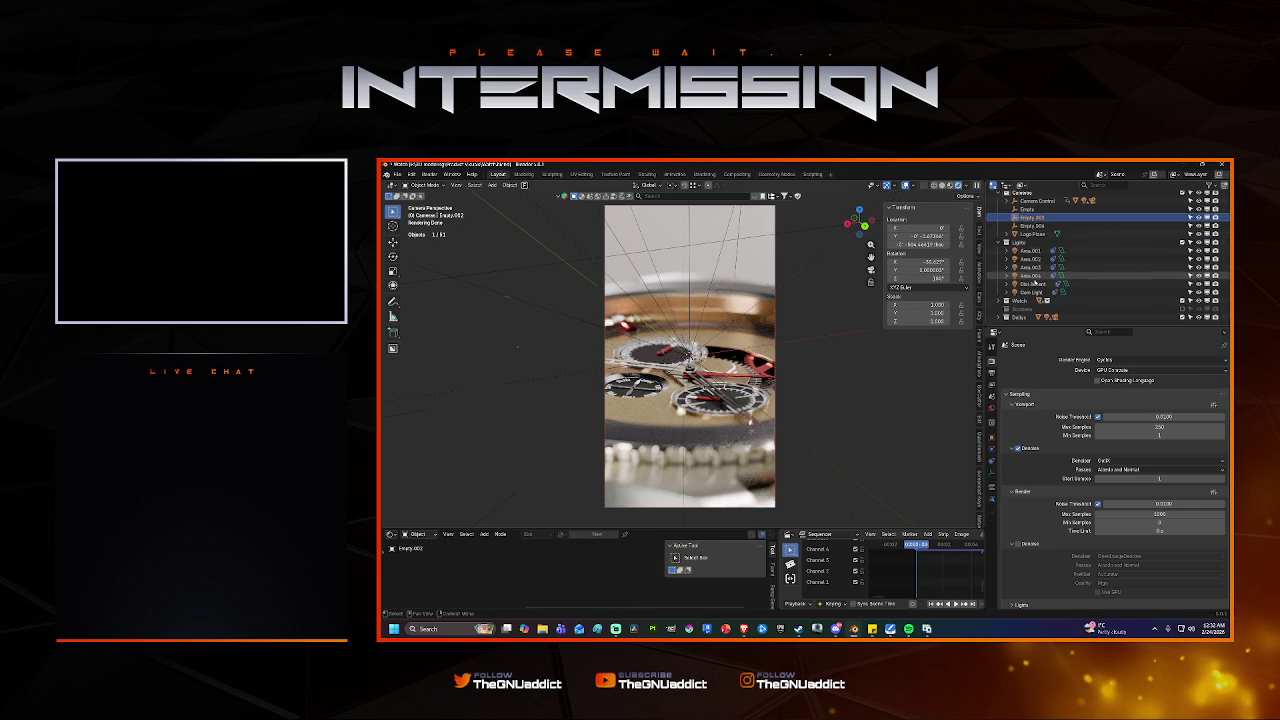
pyautogui.scroll(-1, 1030, 290)
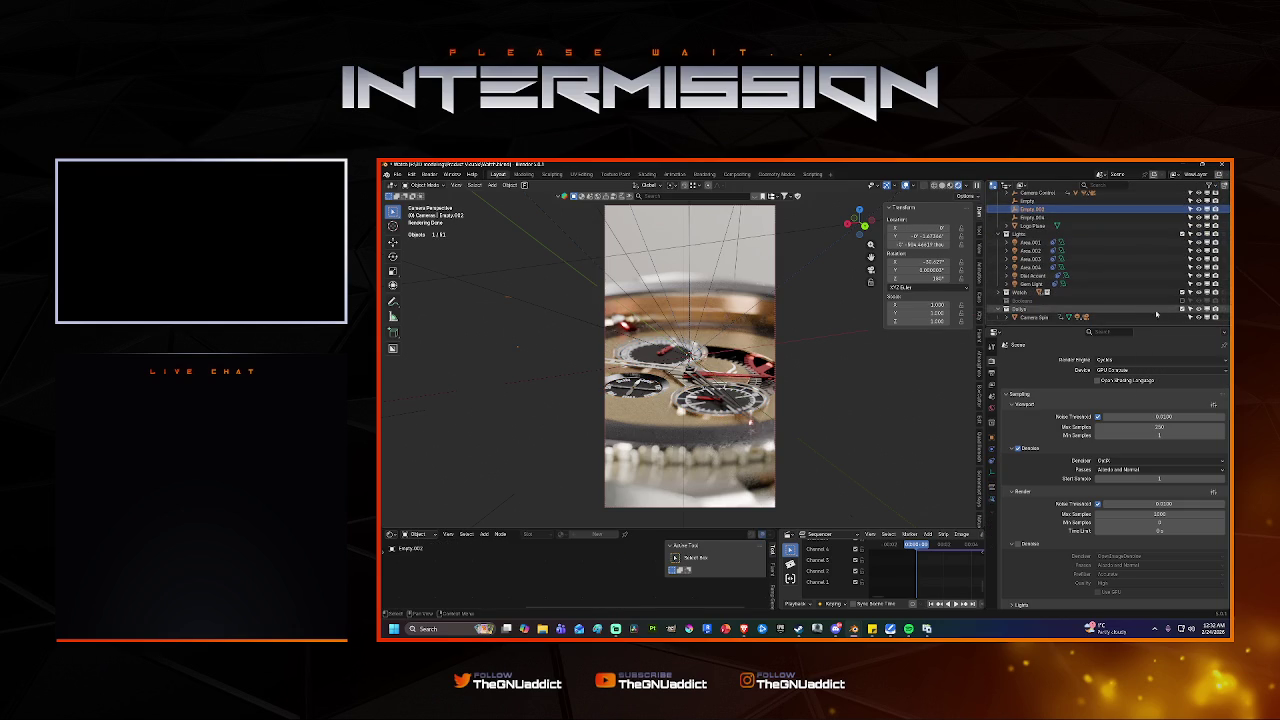
# Add a plane mesh, move it down along Z and resize it.
pyautogui.hotkey('shift', 'a')
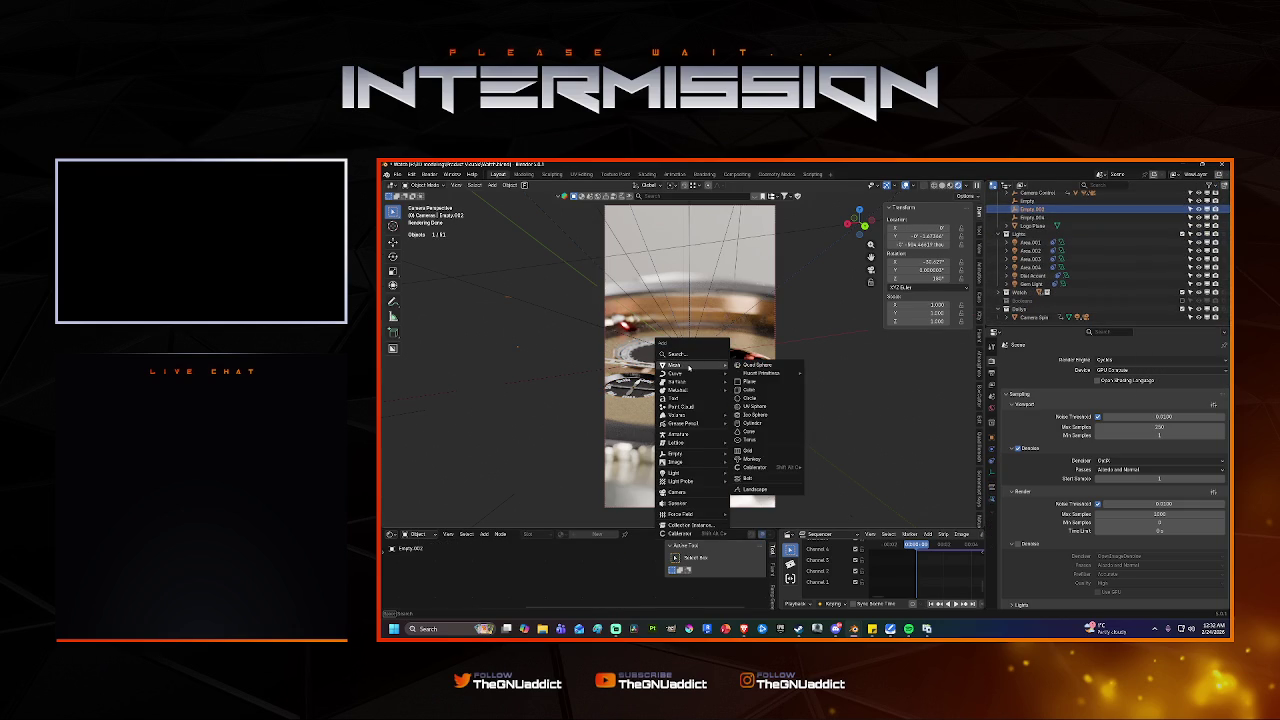
pyautogui.click(750, 381)
pyautogui.press('g')
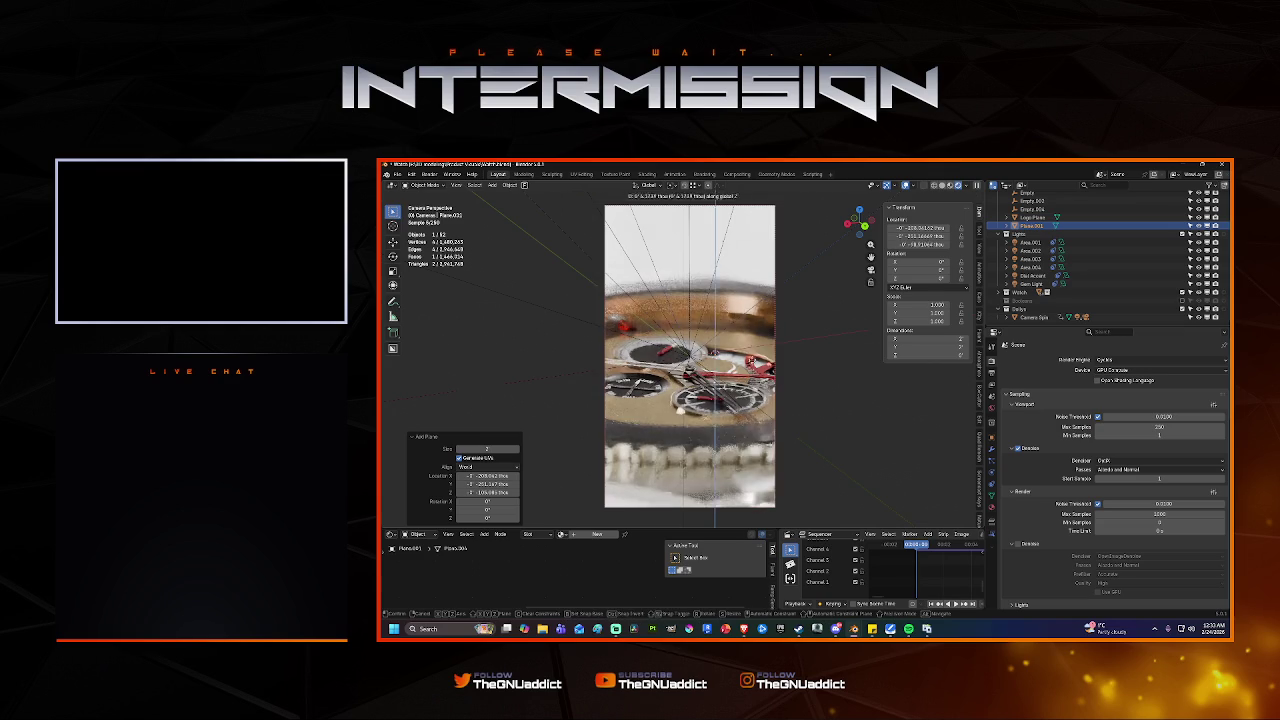
pyautogui.press('z')
pyautogui.click(788, 300)
pyautogui.press('s')
pyautogui.click(729, 323)
pyautogui.press('s')
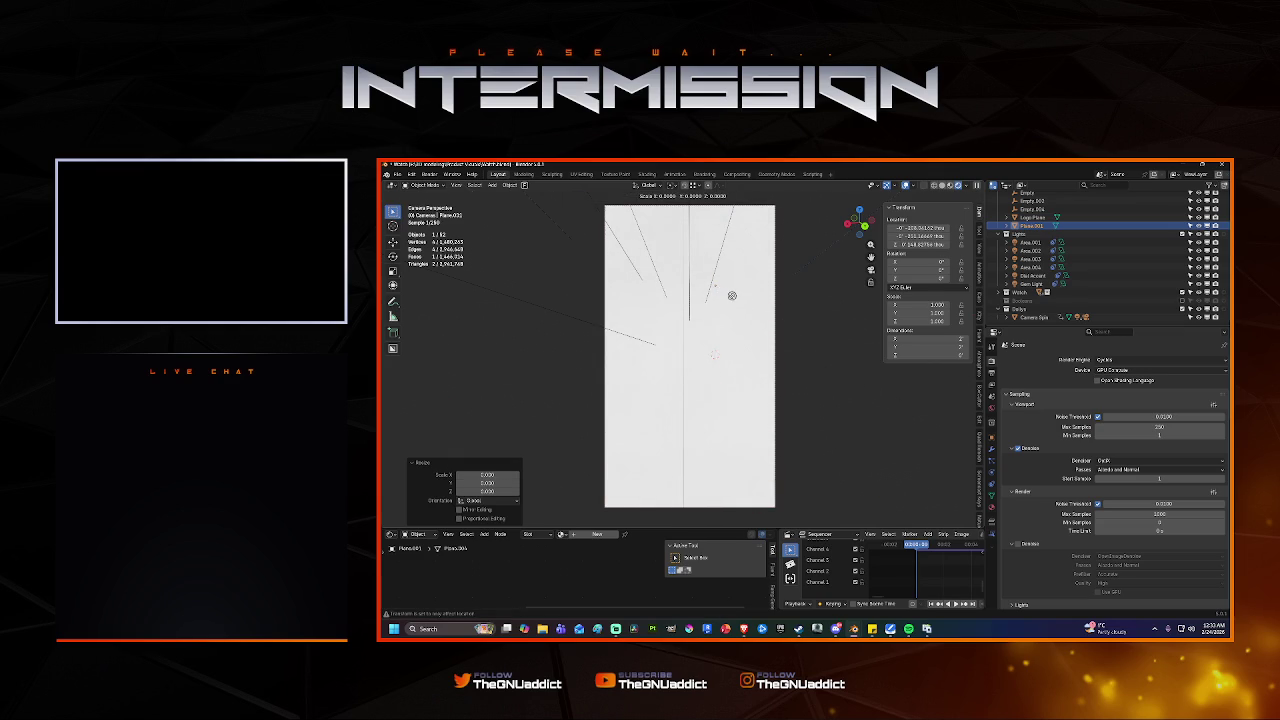
pyautogui.press('Escape')
# Orbit out of camera view and readjust the plane's height below the watch.
pyautogui.moveTo(711, 279); pyautogui.dragTo(834, 369, button='middle')
pyautogui.scroll(-5, 717, 289)
pyautogui.press('s')
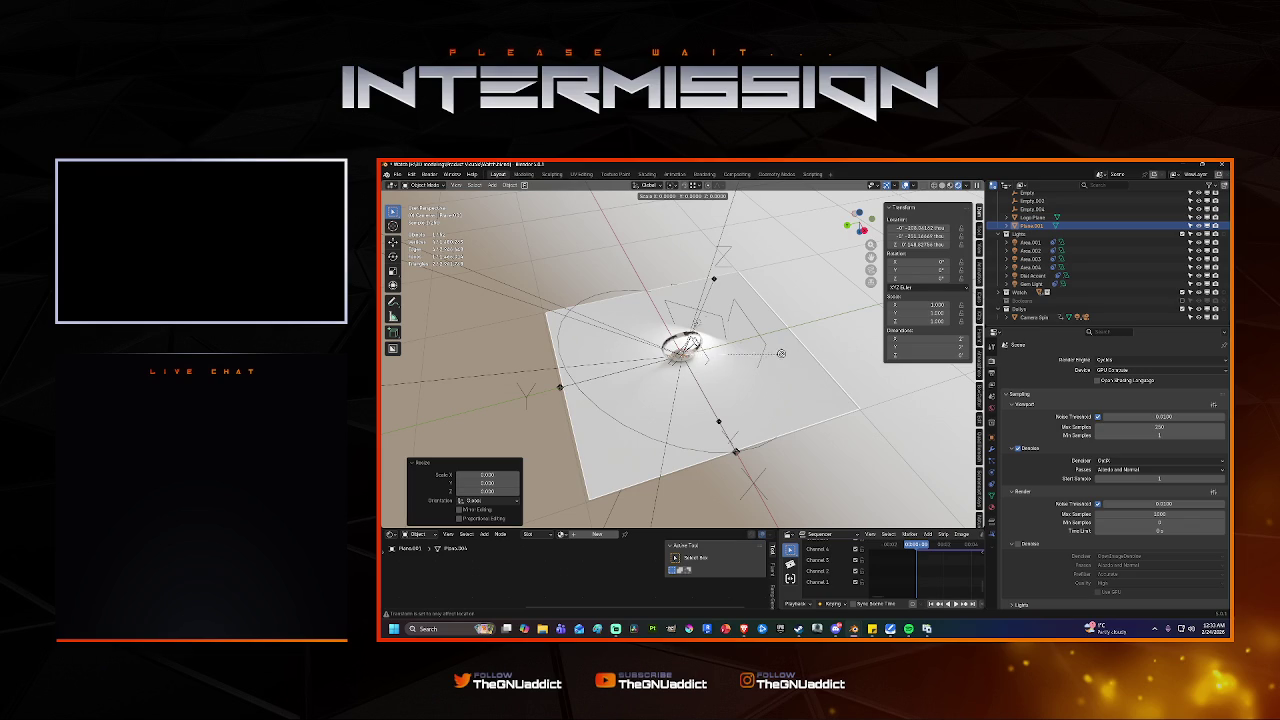
pyautogui.press('Escape')
pyautogui.press('g')
pyautogui.press('z')
pyautogui.click(762, 351)
pyautogui.moveTo(762, 351)
pyautogui.mouseDown(button='middle')
pyautogui.moveTo(749, 265)
pyautogui.moveTo(740, 451)
pyautogui.moveTo(745, 400)
pyautogui.mouseUp(button='middle')
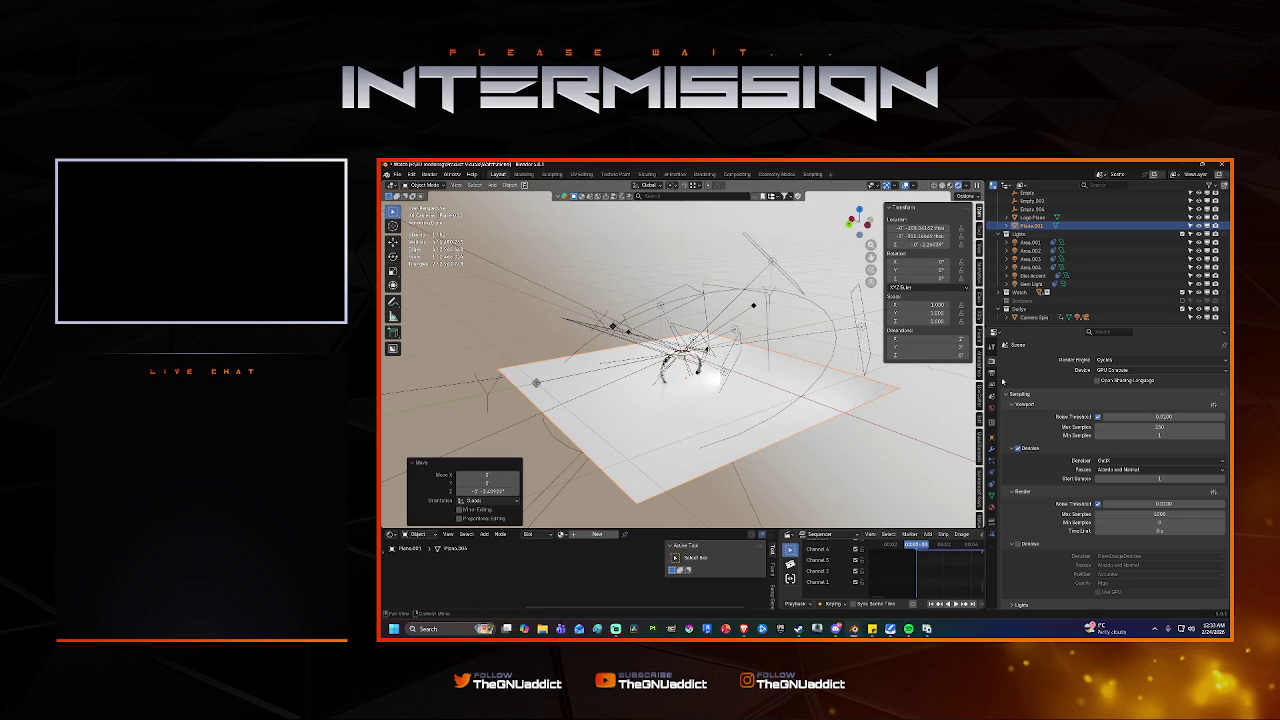
# Inspect the plane's modifier settings from a low angle, then delete the floor plane.
pyautogui.click(991, 446)
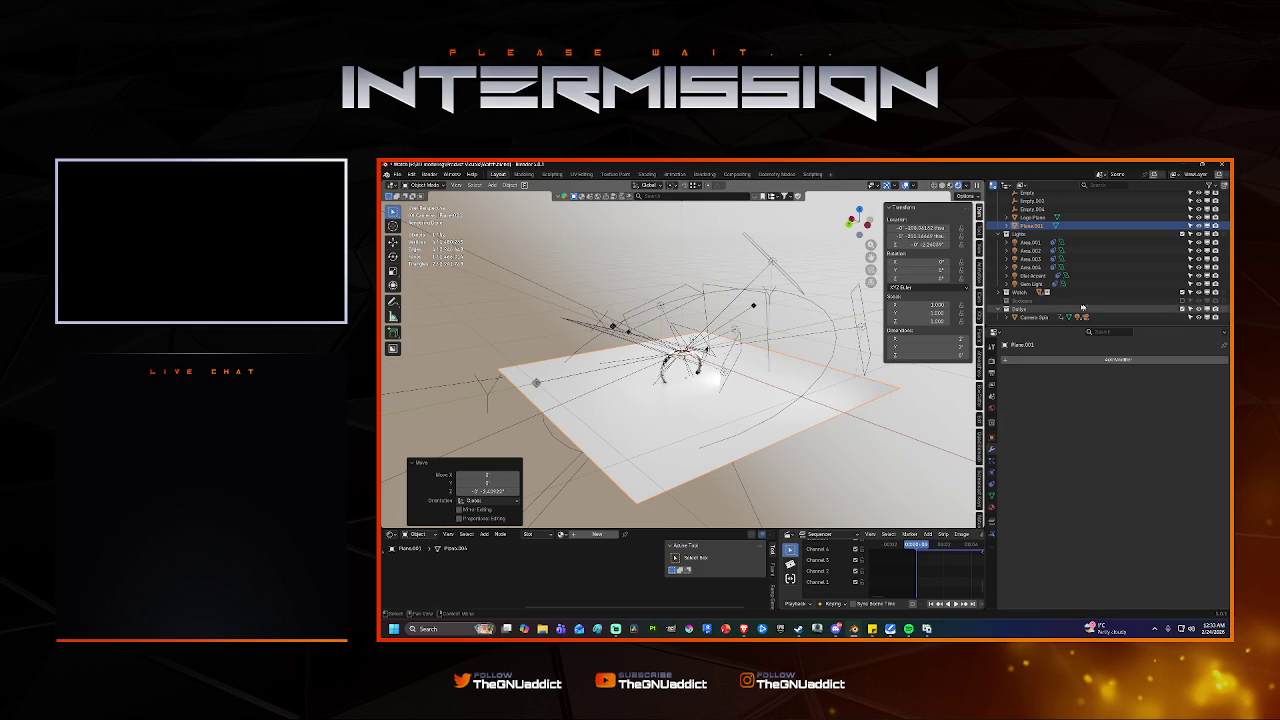
pyautogui.rightClick(1015, 228)
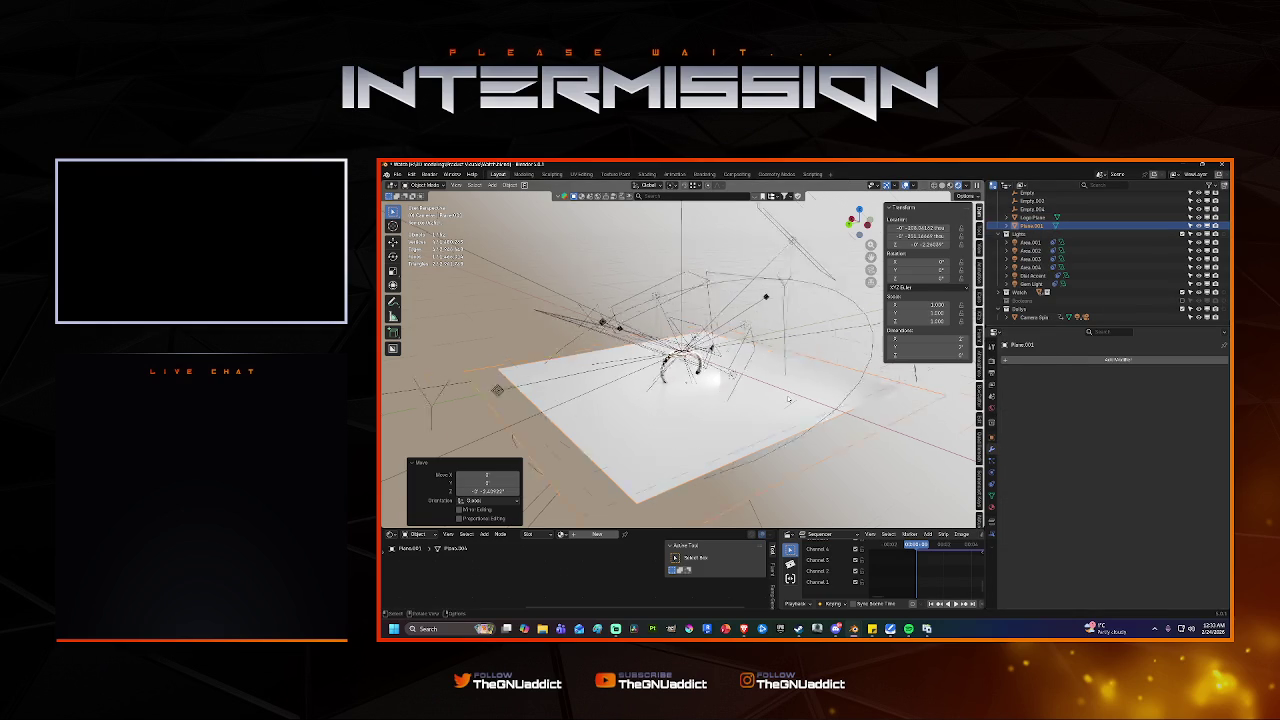
pyautogui.moveTo(789, 400); pyautogui.dragTo(778, 395, button='middle')
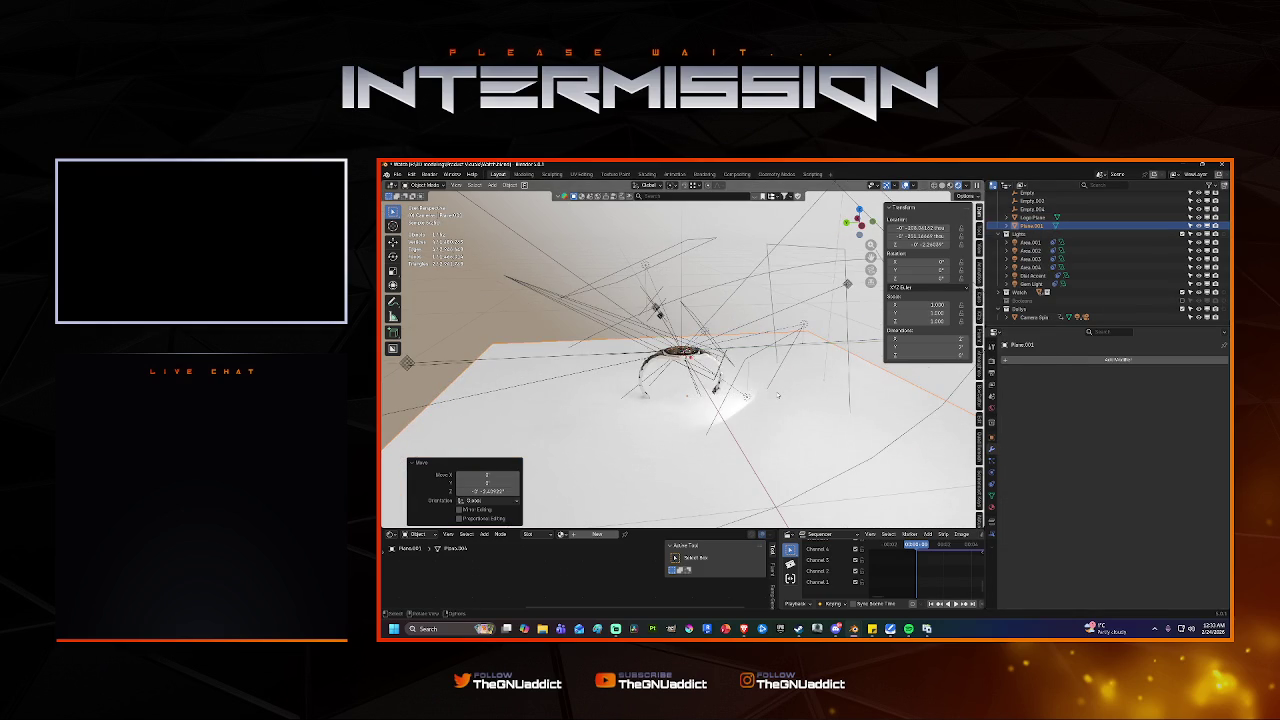
pyautogui.press('Delete')
# Add a new plane mesh and enlarge it.
pyautogui.hotkey('shift', 'a')
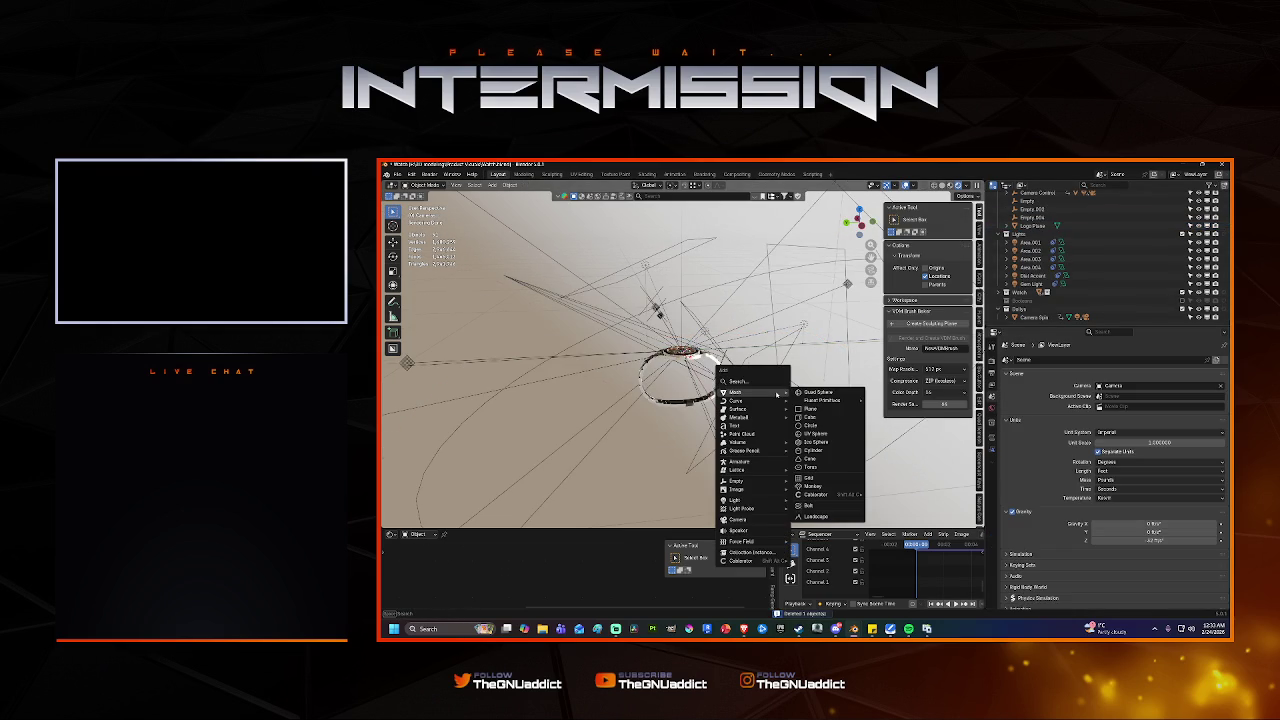
pyautogui.click(806, 408)
pyautogui.press('s')
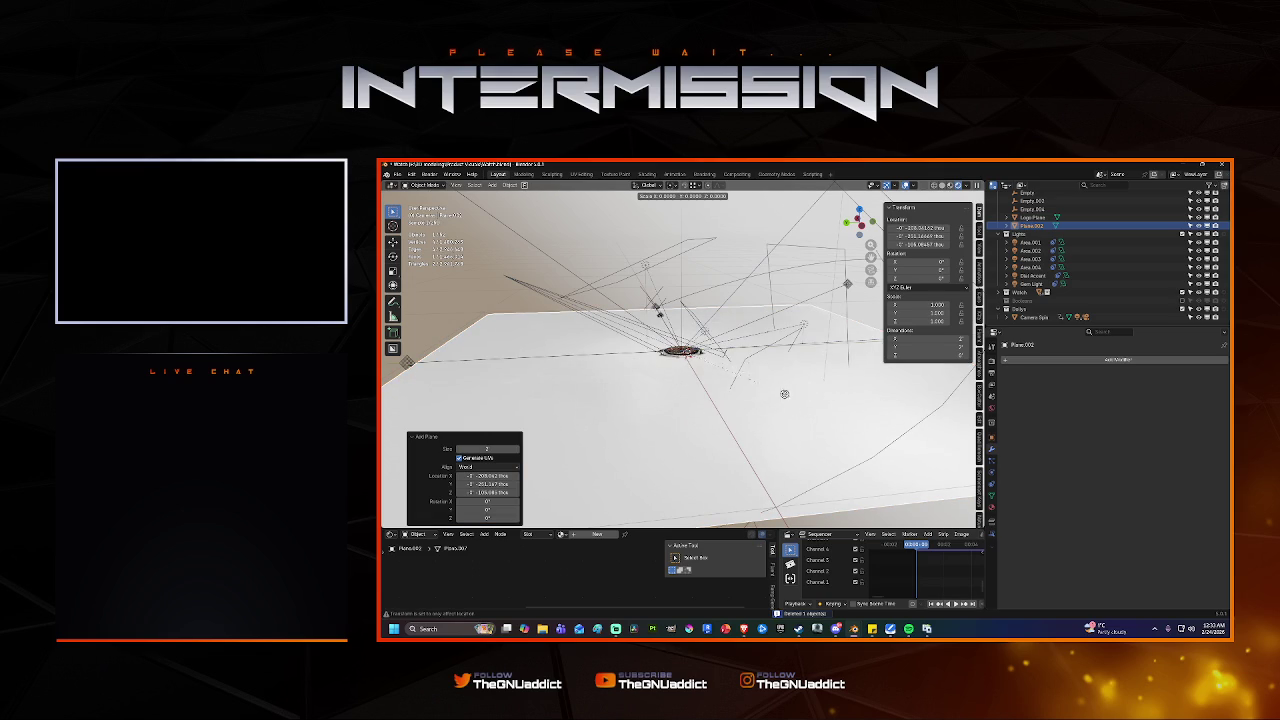
pyautogui.click(982, 205)
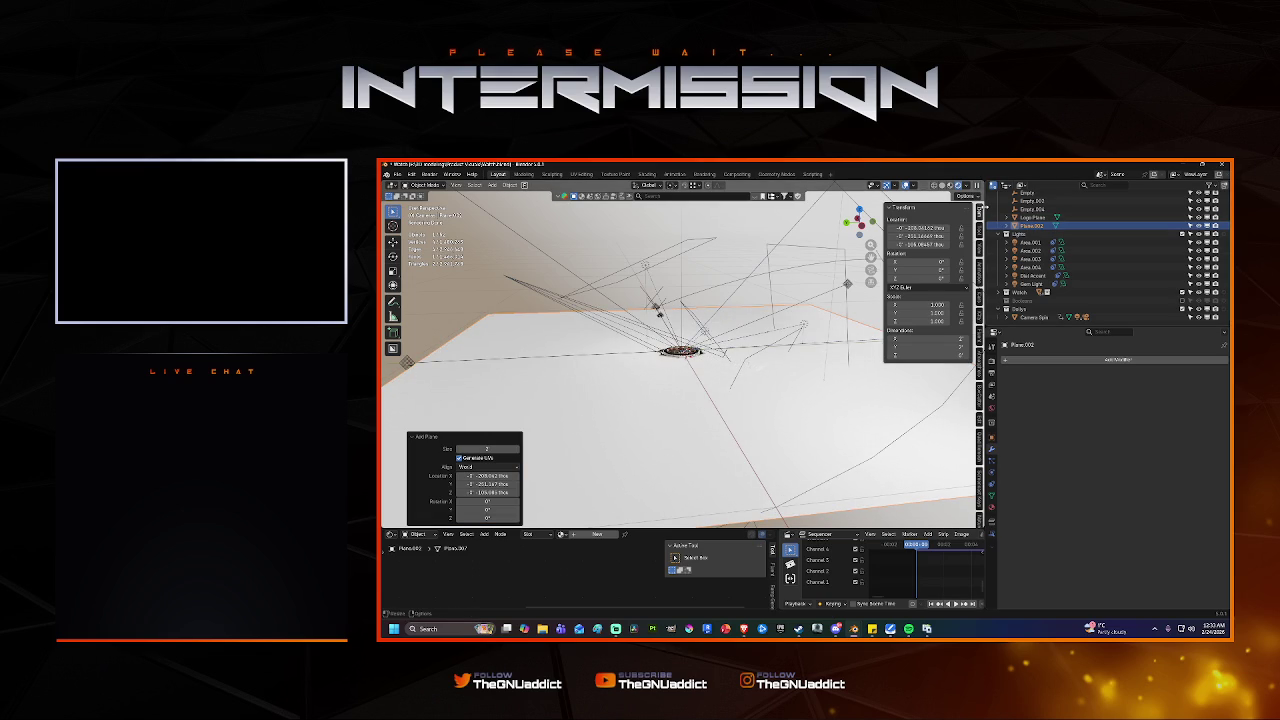
pyautogui.click(980, 232)
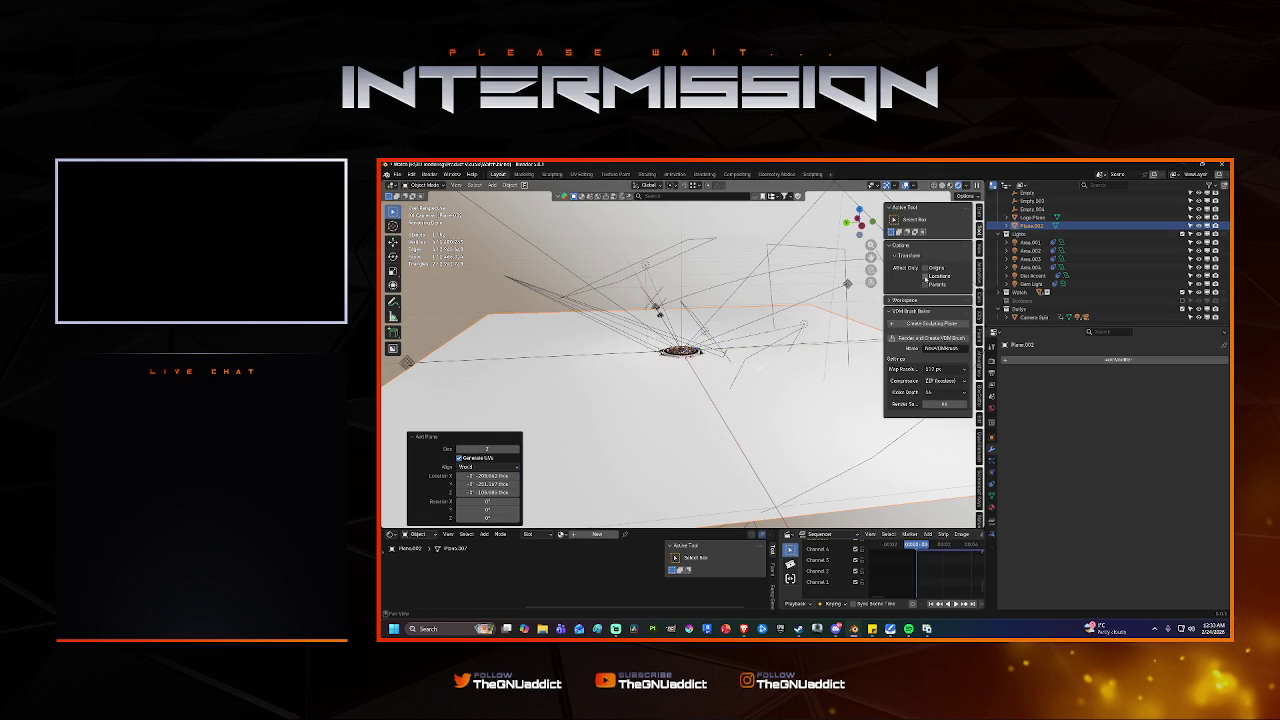
# Shrink the plane to about 0.279 scale, zoom in on the watch and widen the properties area.
pyautogui.press('s')
pyautogui.click(714, 363)
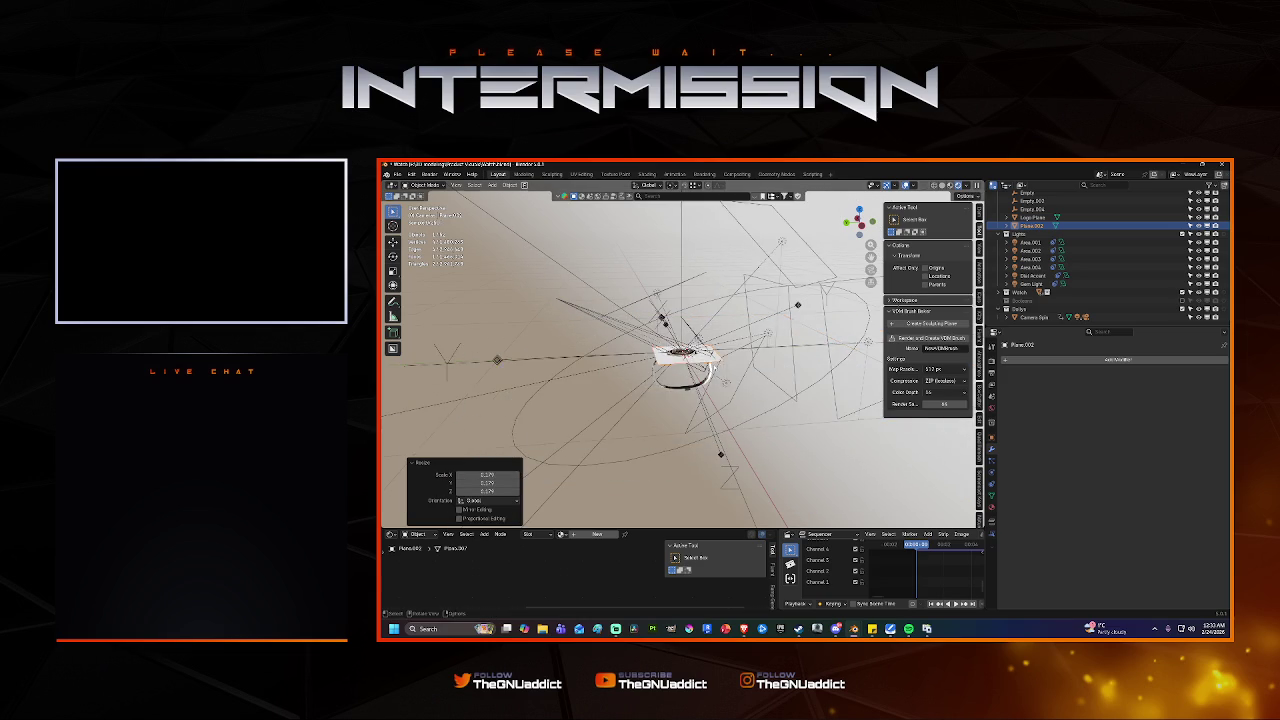
pyautogui.moveTo(714, 361); pyautogui.dragTo(760, 370, button='middle')
pyautogui.scroll(3, 760, 370)
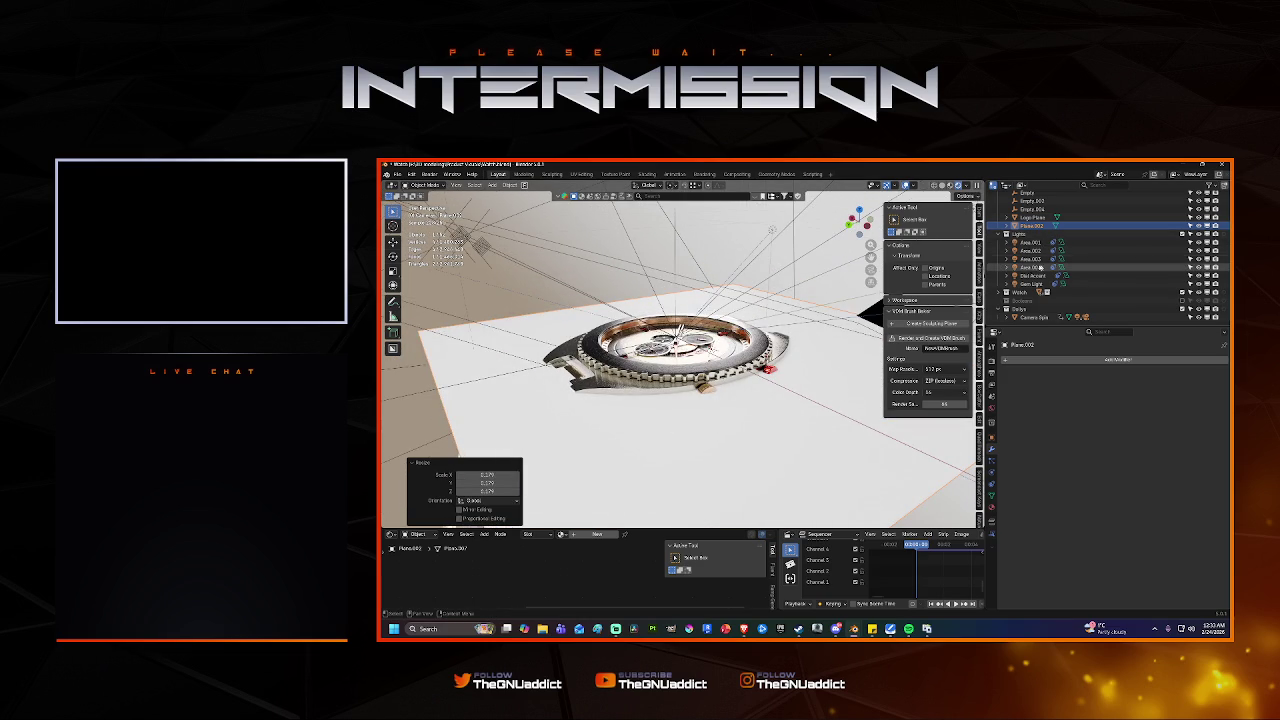
pyautogui.moveTo(993, 270); pyautogui.dragTo(895, 270)
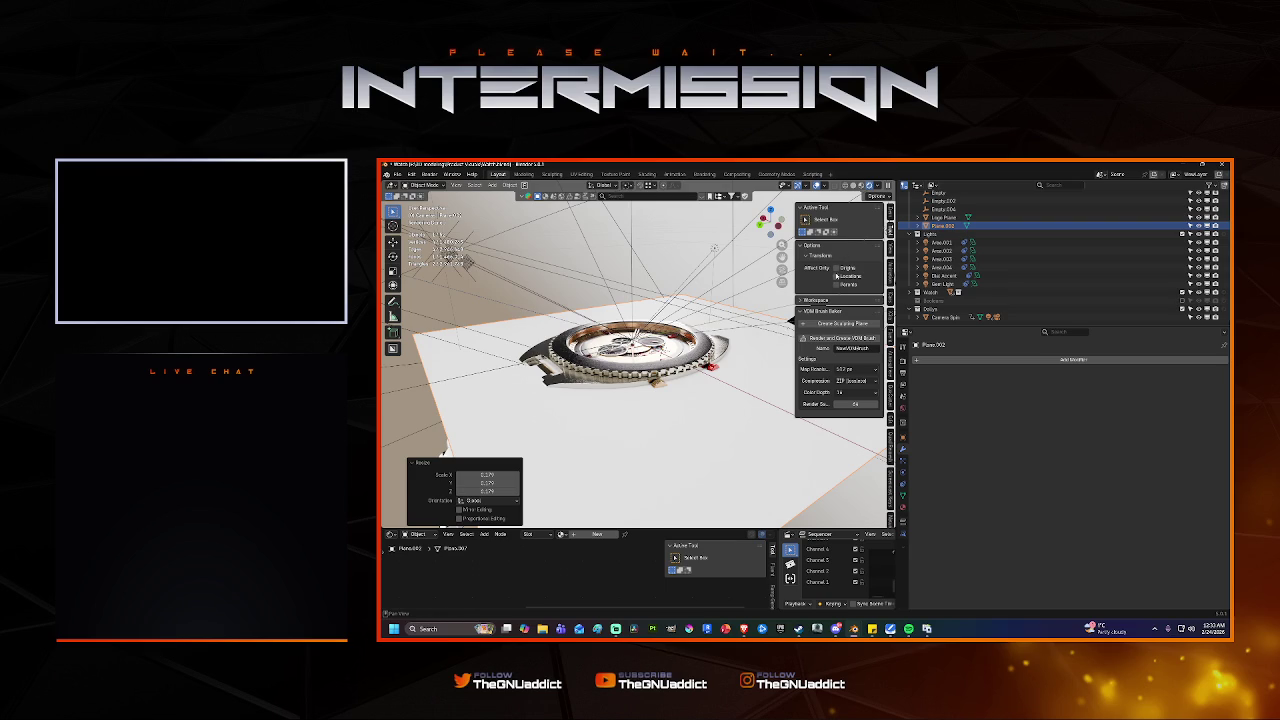
# Move the plane's origin vertically with Affect Only Origins, then try rescaling the plane without committing.
pyautogui.click(836, 268)
pyautogui.press('g')
pyautogui.press('z')
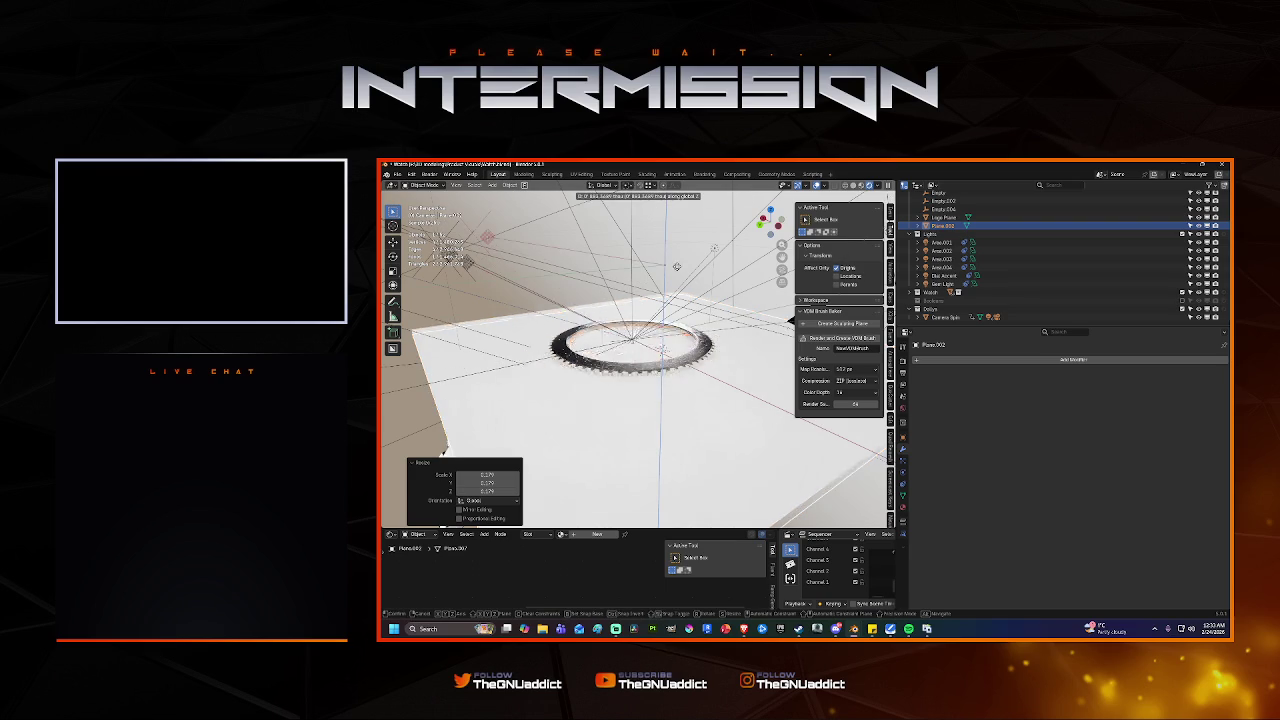
pyautogui.click(681, 272)
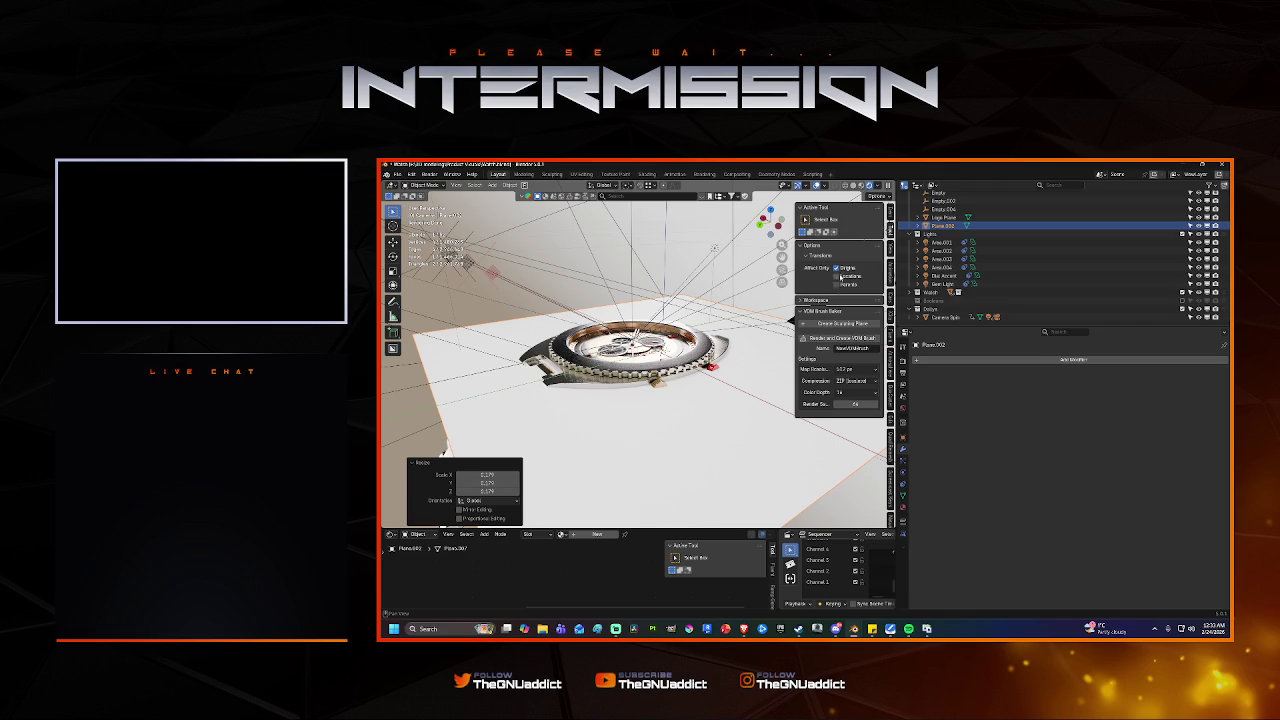
pyautogui.click(837, 269)
pyautogui.press('s')
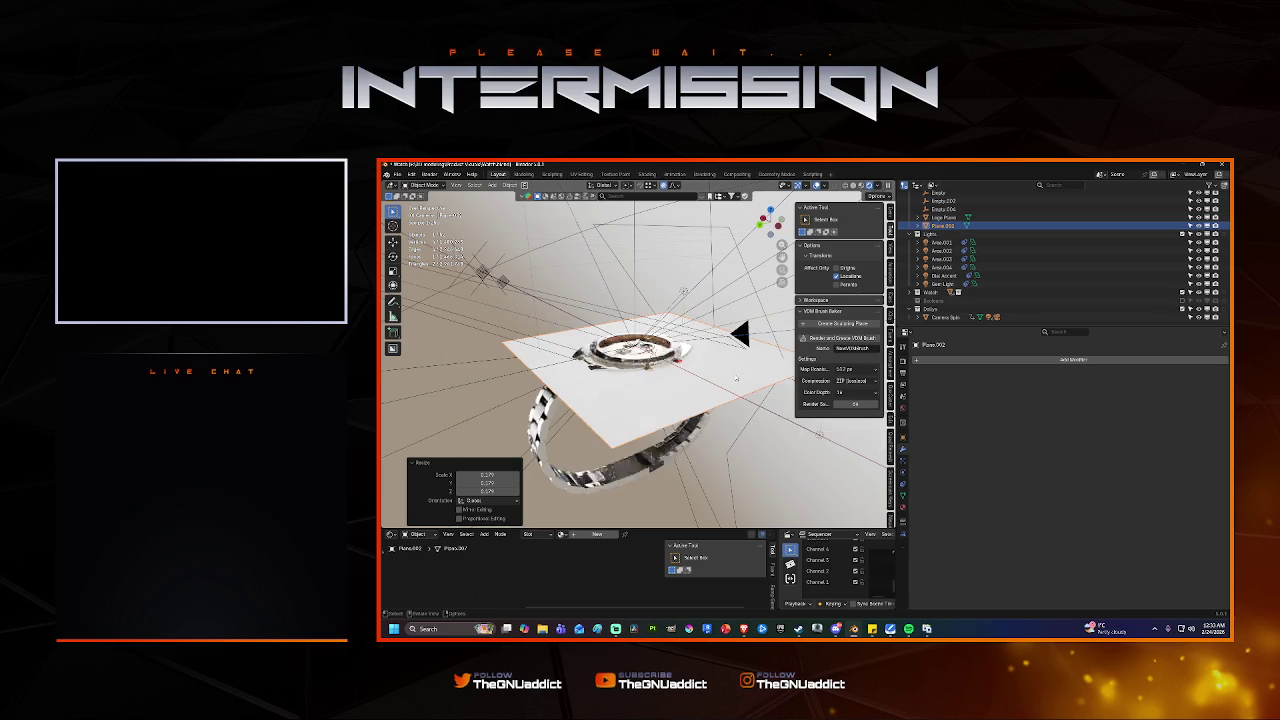
pyautogui.press('Escape')
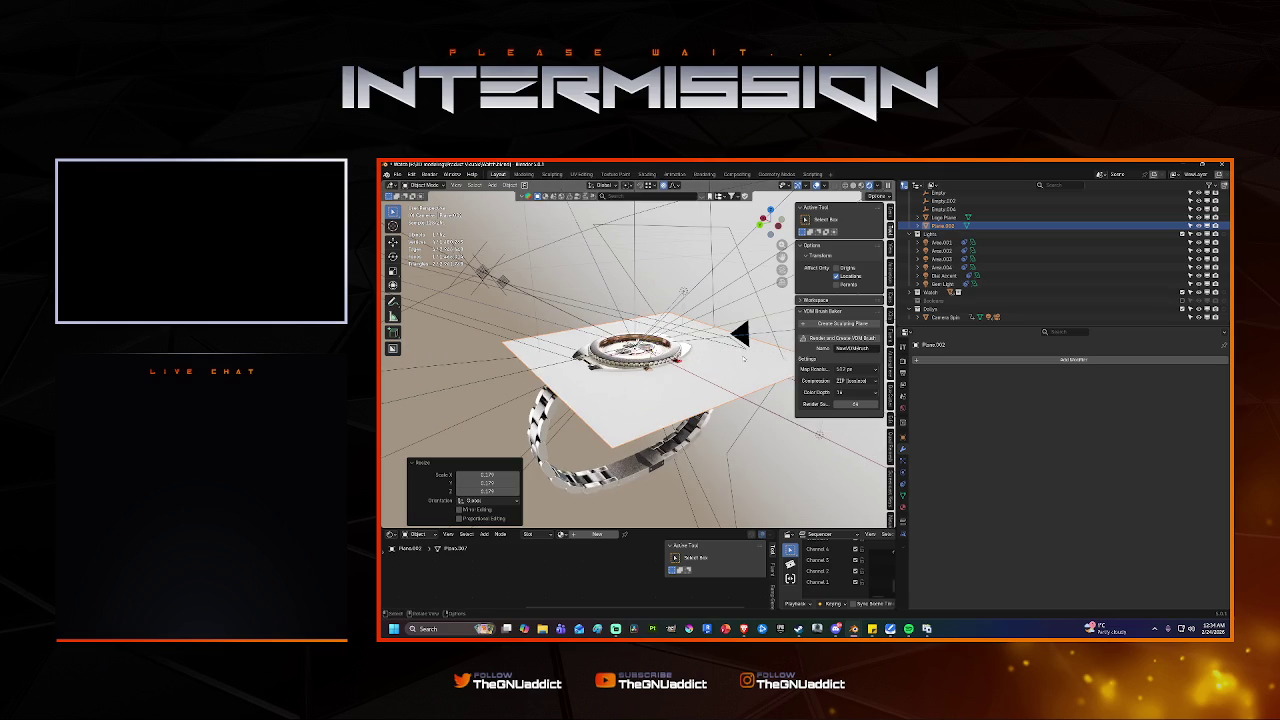
pyautogui.press('s')
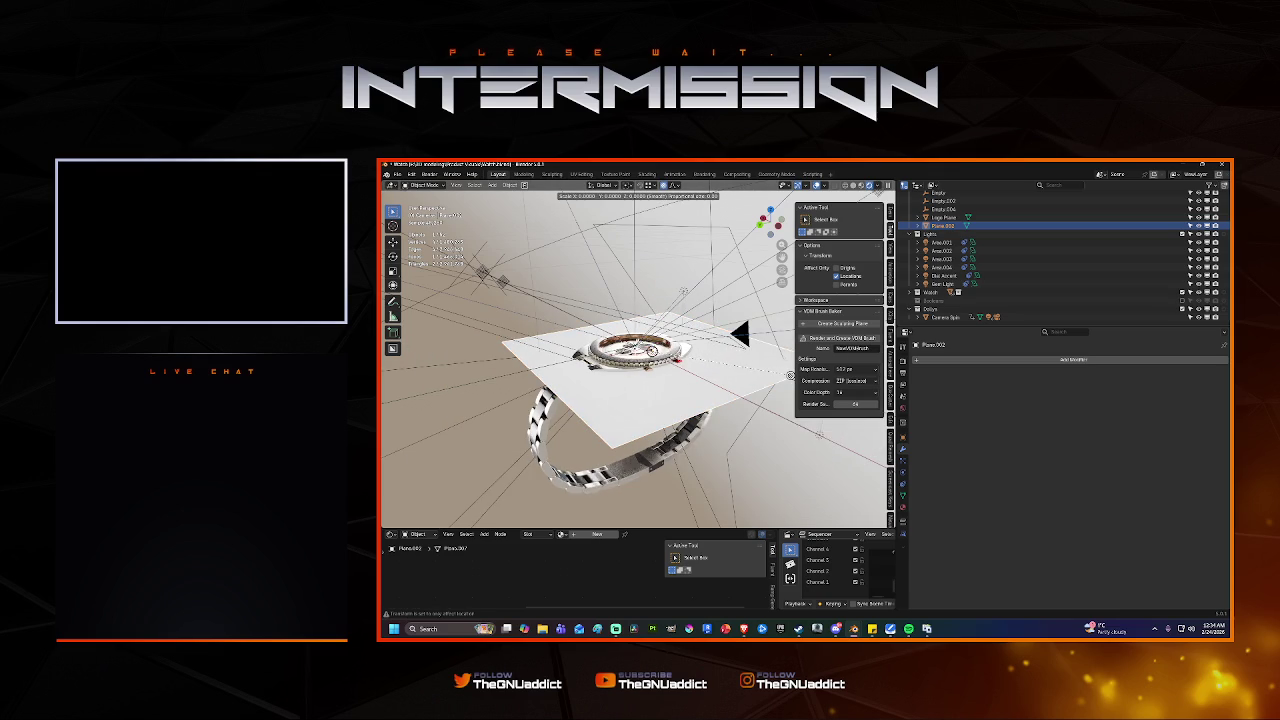
pyautogui.press('Escape')
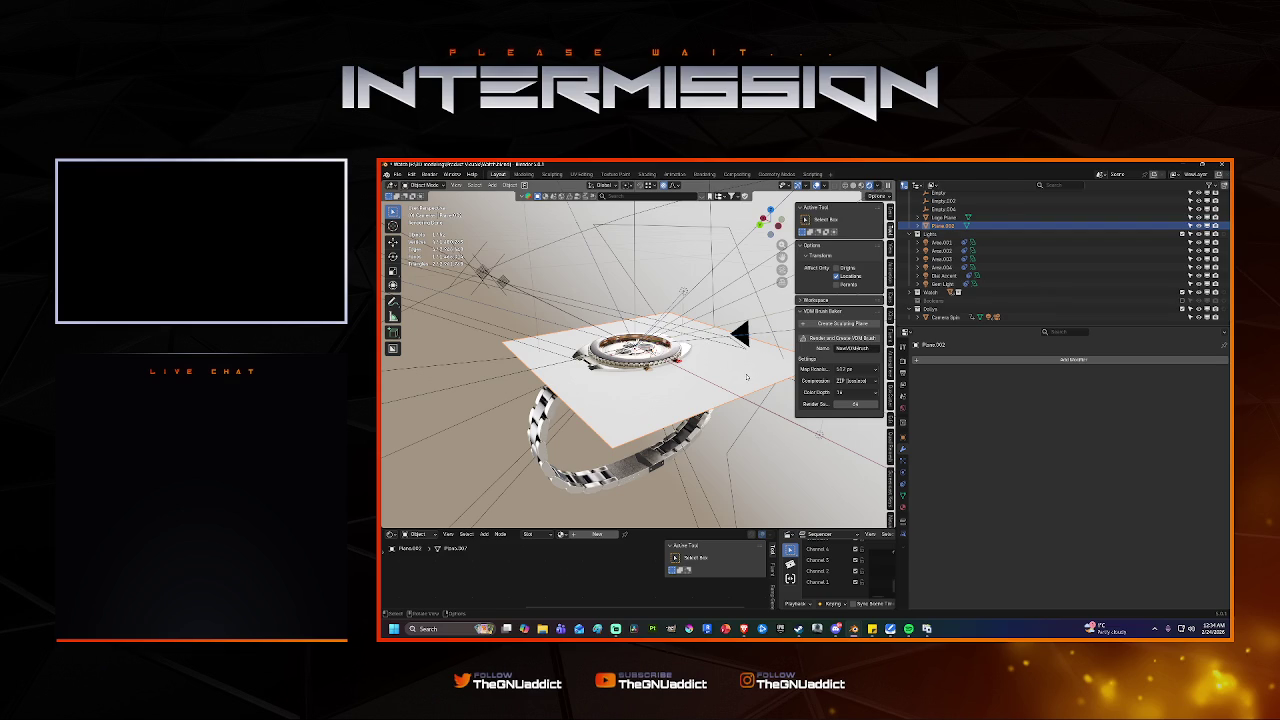
# Delete the floor plane, zoom to a close top view of the watch, and save Watch.blend.
pyautogui.press('Delete')
pyautogui.scroll(3, 746, 376)
pyautogui.scroll(2, 746, 376)
pyautogui.moveTo(690, 430)
pyautogui.mouseDown(button='middle')
pyautogui.moveTo(711, 402)
pyautogui.moveTo(698, 375)
pyautogui.moveTo(575, 363)
pyautogui.moveTo(582, 394)
pyautogui.moveTo(626, 395)
pyautogui.mouseUp(button='middle')
pyautogui.scroll(2, 711, 402)
pyautogui.hotkey('ctrl', 's')
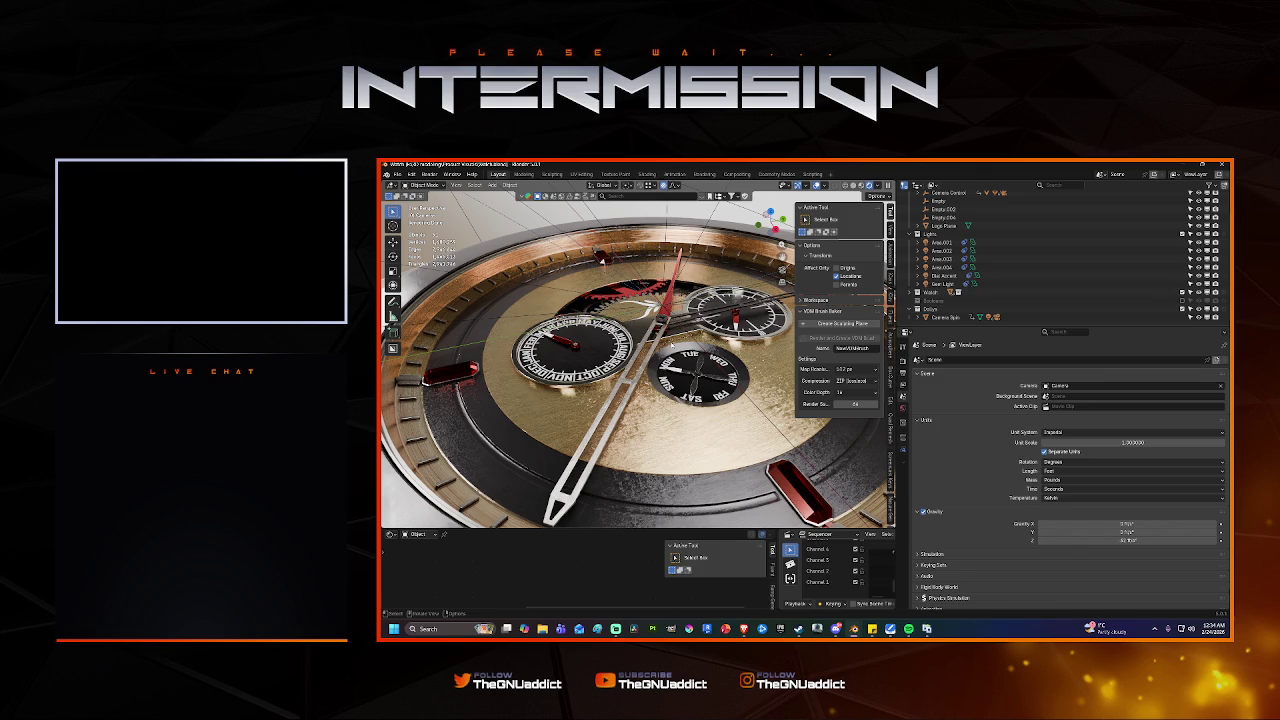
# Select Watch Face and view the dial through the scene camera in rendered shading.
pyautogui.click(672, 345)
pyautogui.press('KP_0')
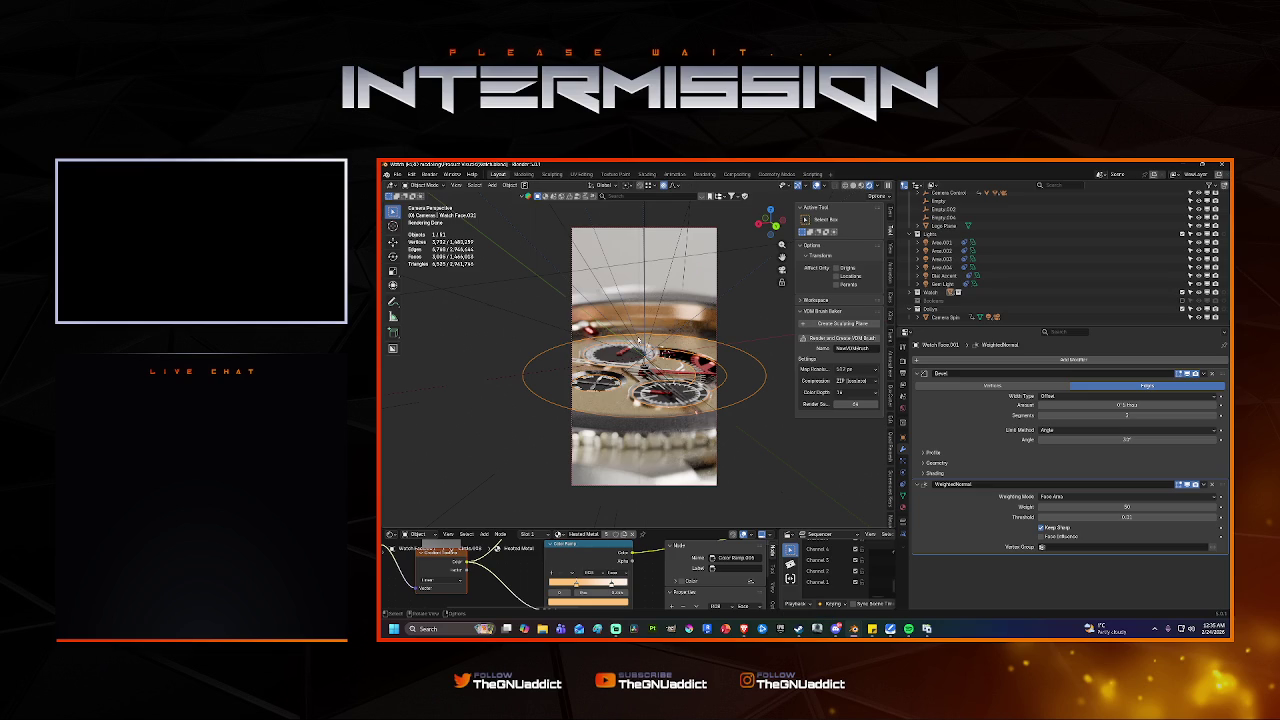
# Render the camera's close-up of the bronze dial with F12.
pyautogui.press('F12')
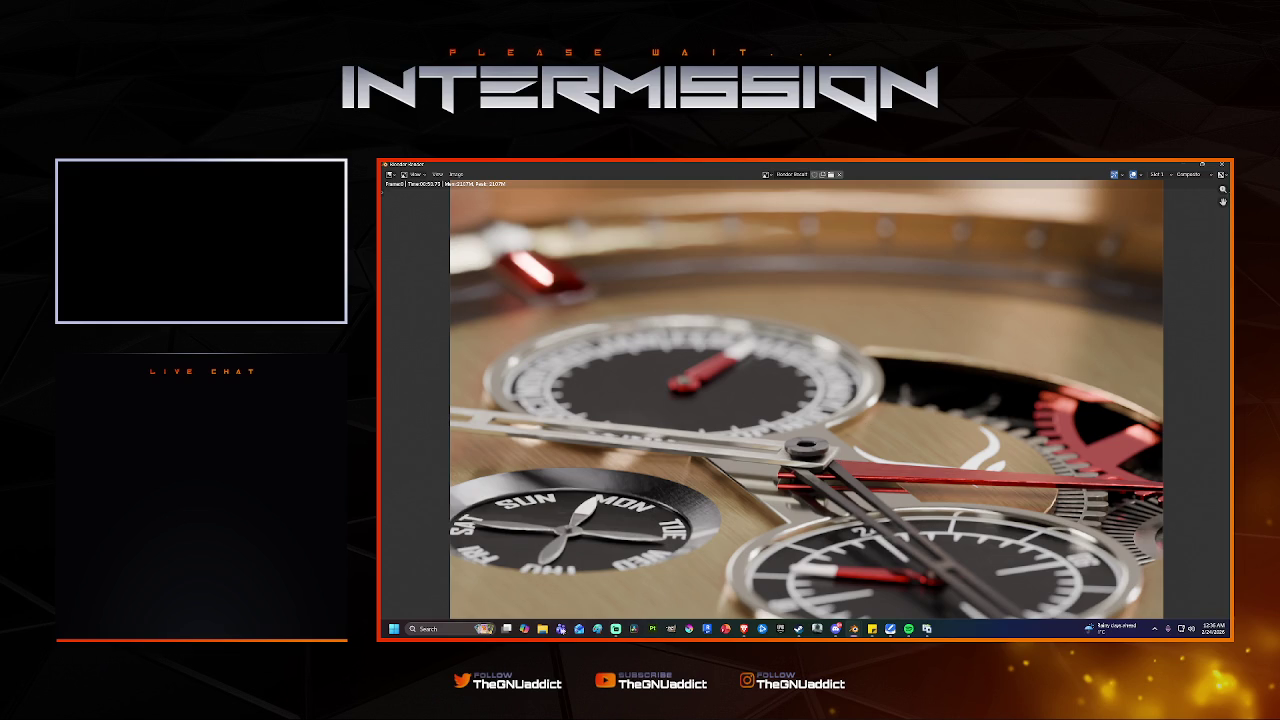
# Dismiss the Windows search panel and close the Render Result window.
pyautogui.click(431, 630)
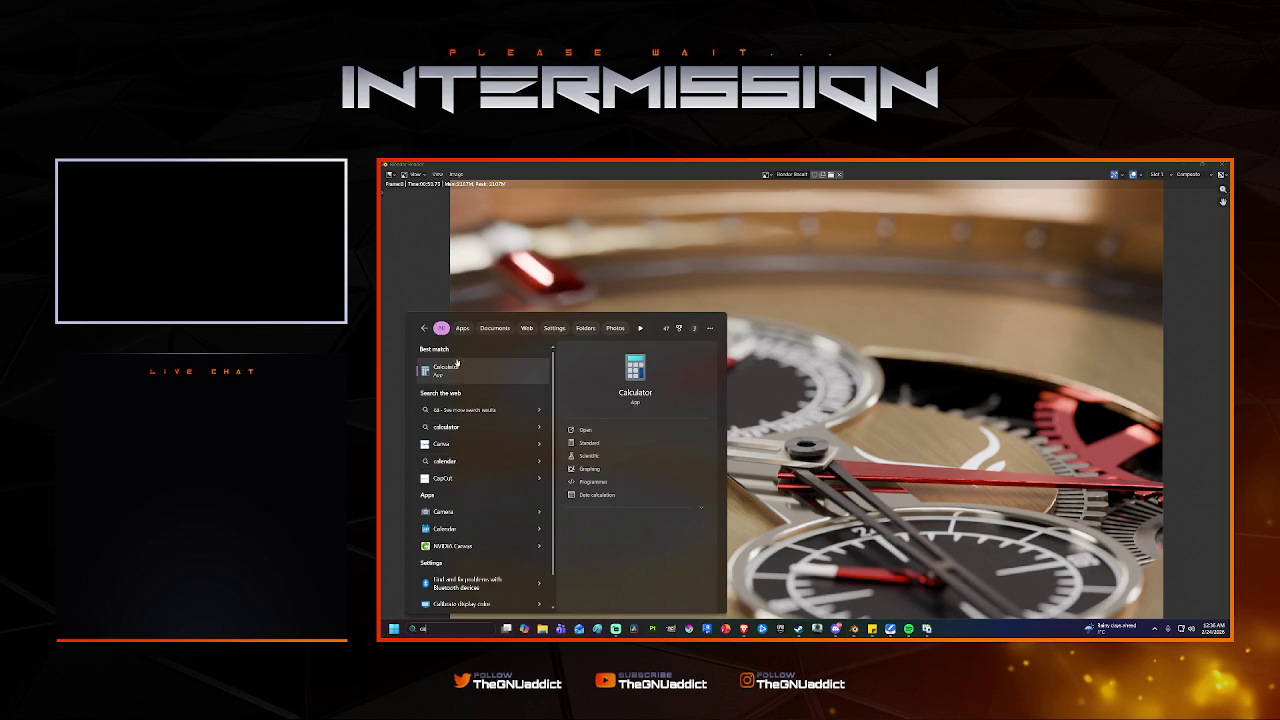
pyautogui.click(970, 467)
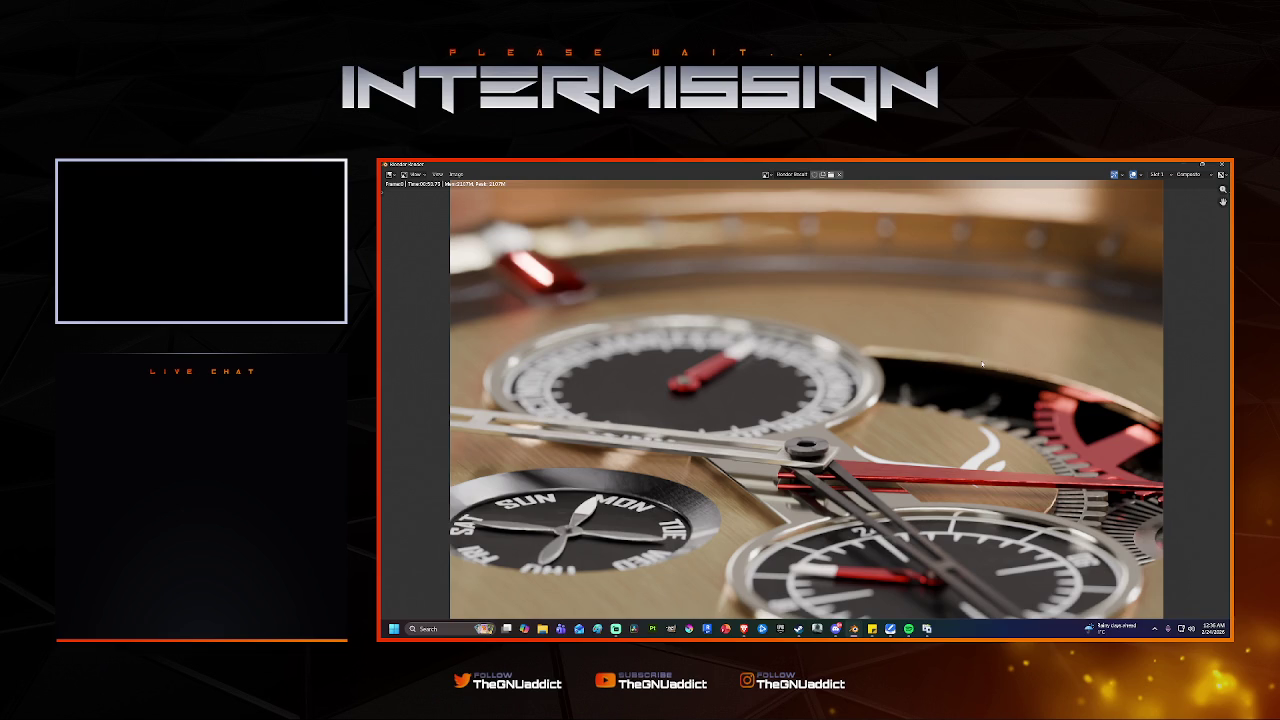
pyautogui.click(1221, 163)
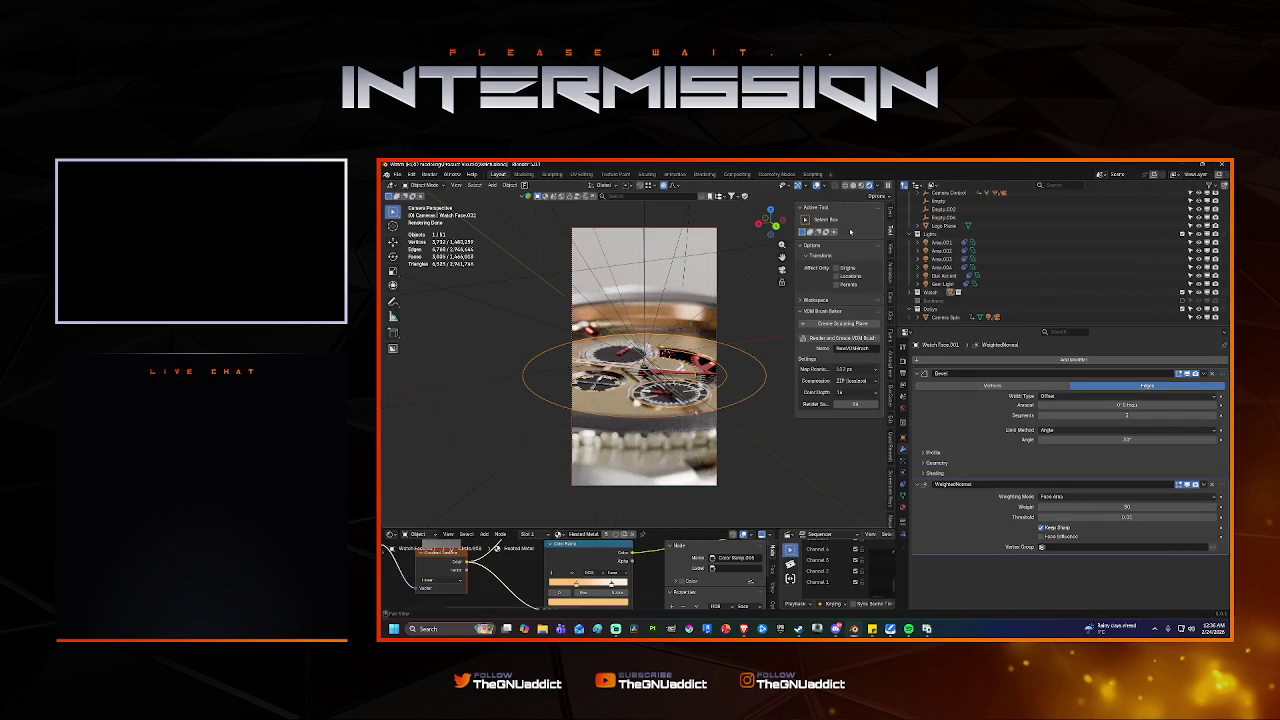
# Switch the viewport to solid shading, save, and show the output settings with the frame range.
pyautogui.click(857, 186)
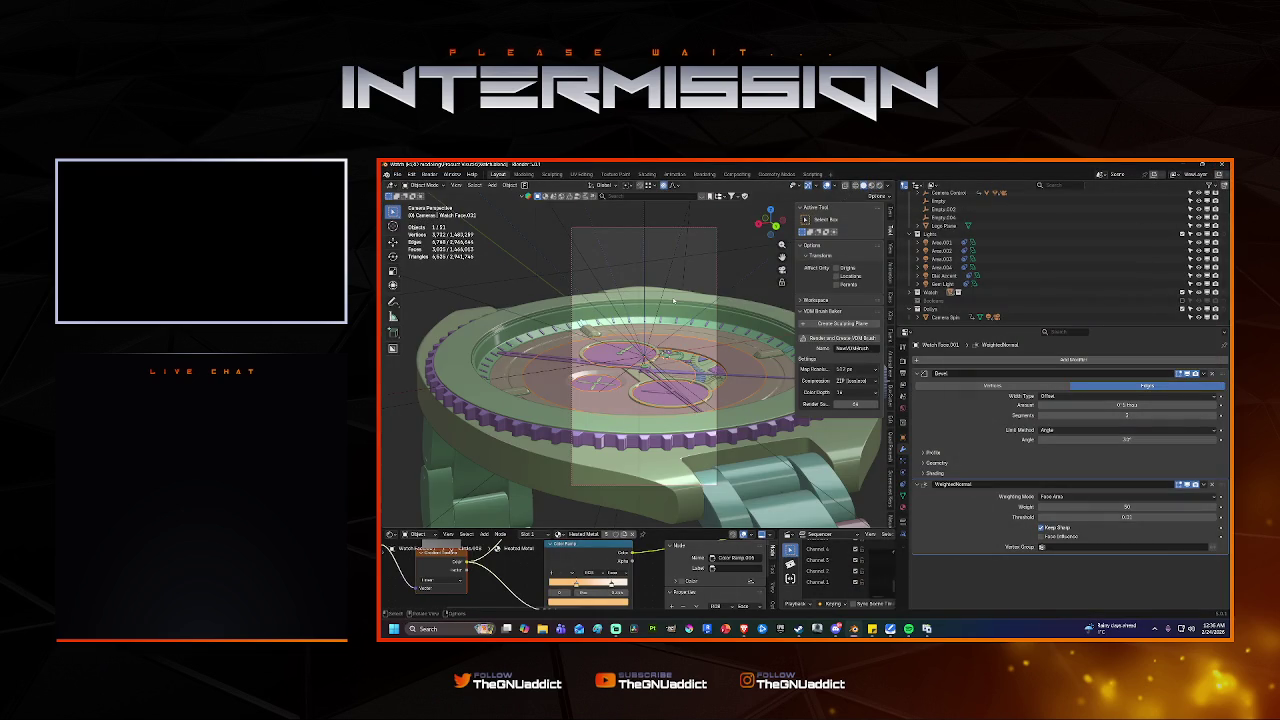
pyautogui.hotkey('ctrl', 's')
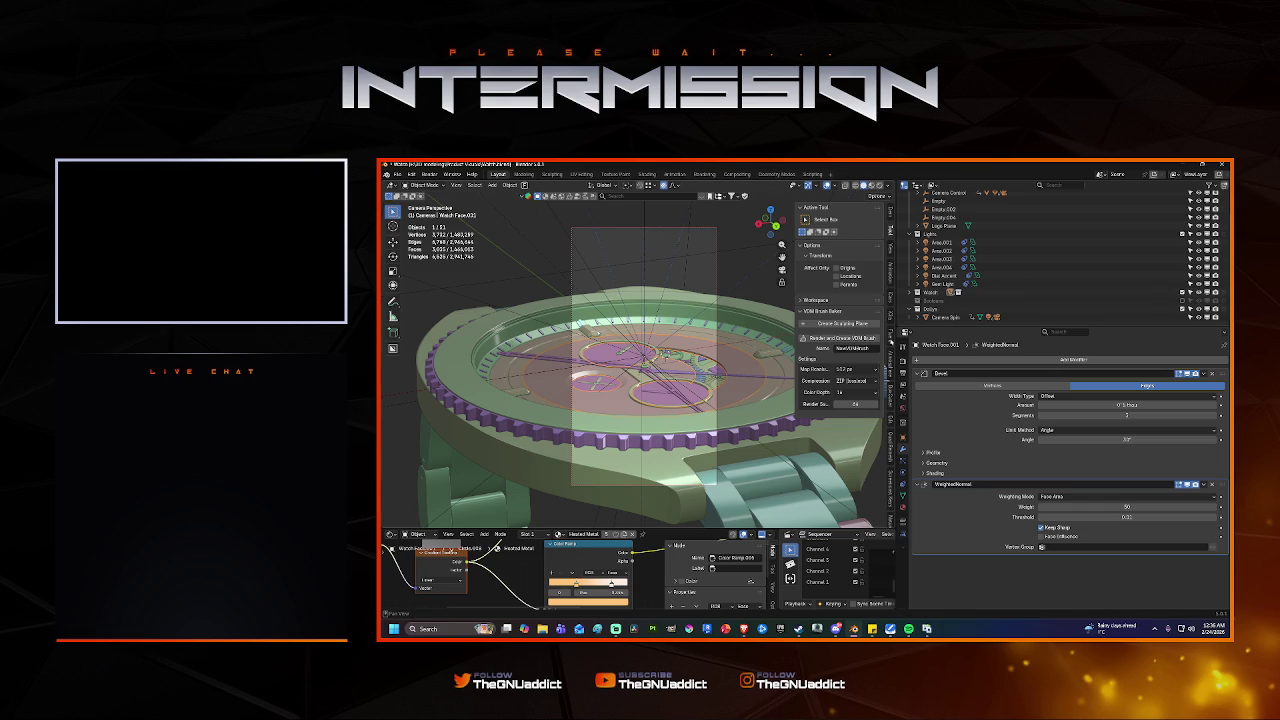
pyautogui.click(904, 358)
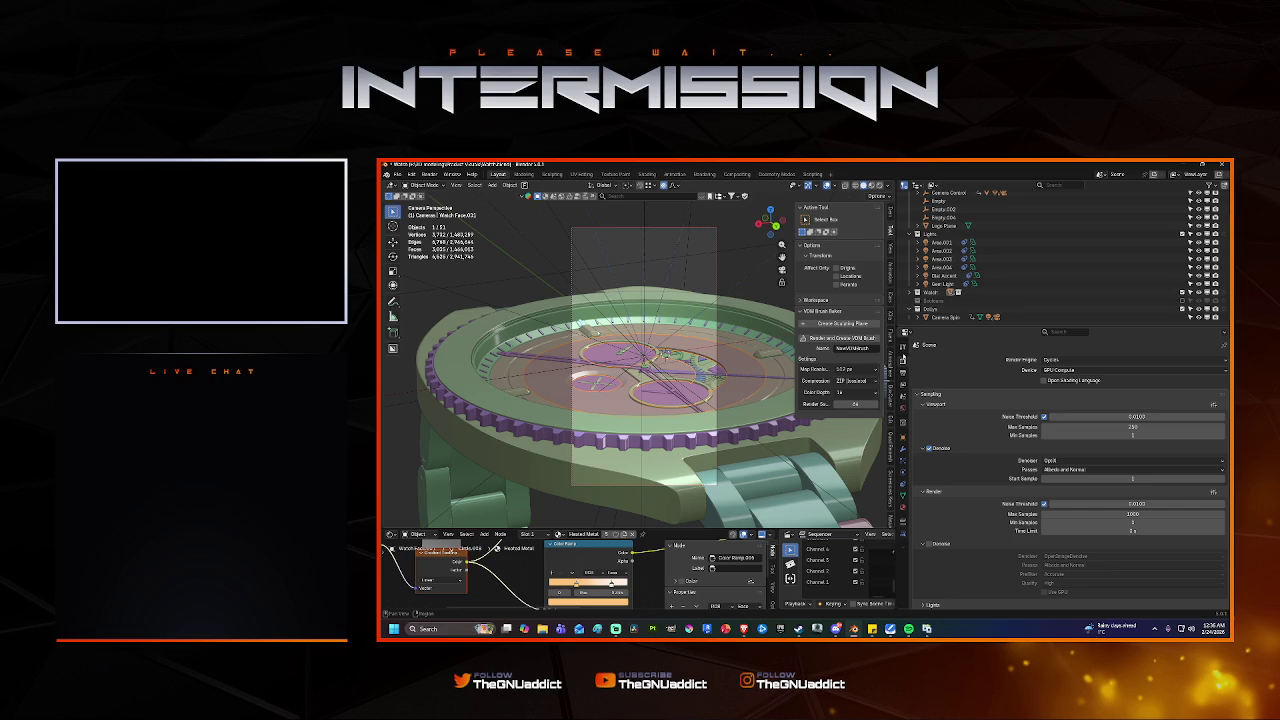
pyautogui.click(904, 371)
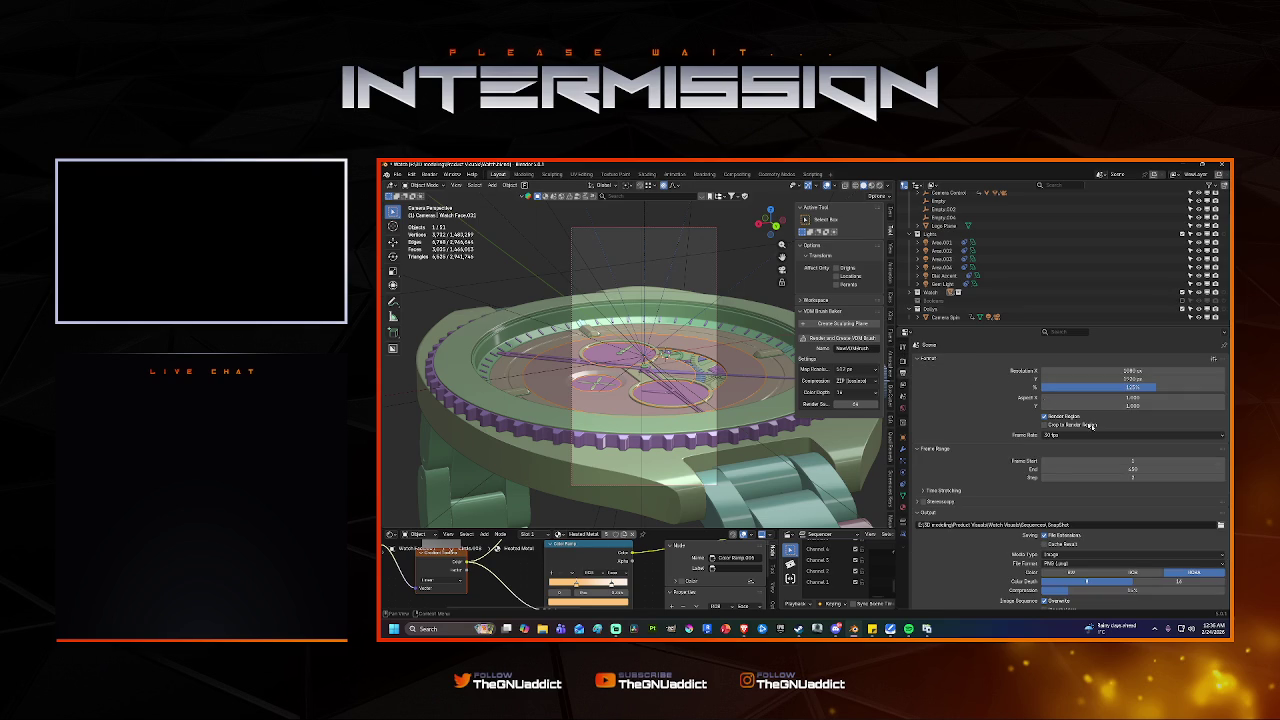